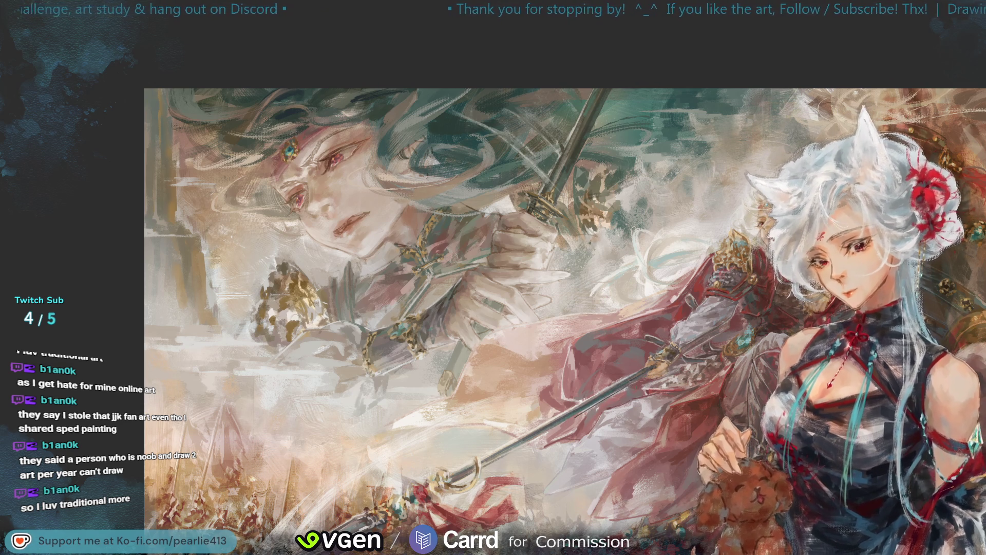
Zoom in with Ctrl+plus until the fox-eared figure and warrior painting fills the screen
key("ctrl+plus")
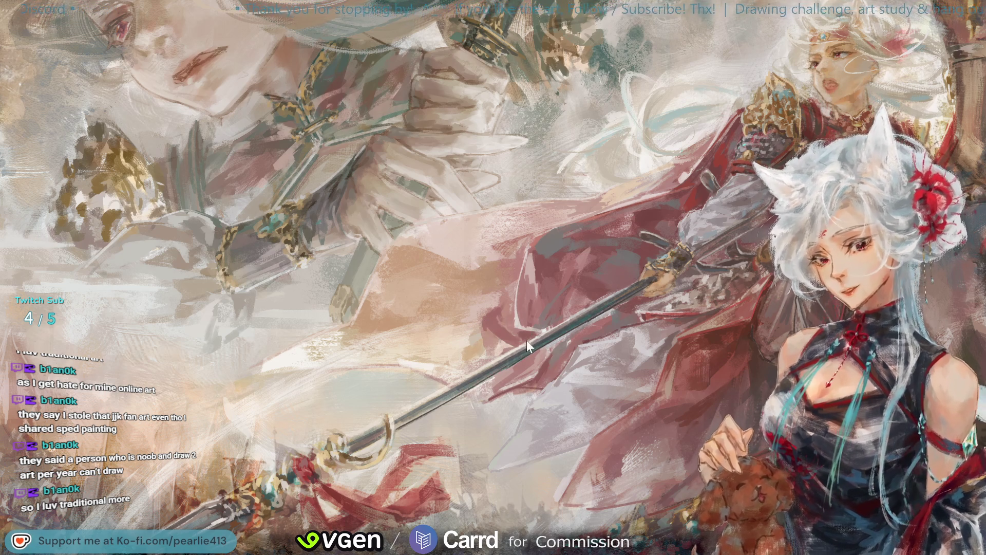
left_click(559, 329)
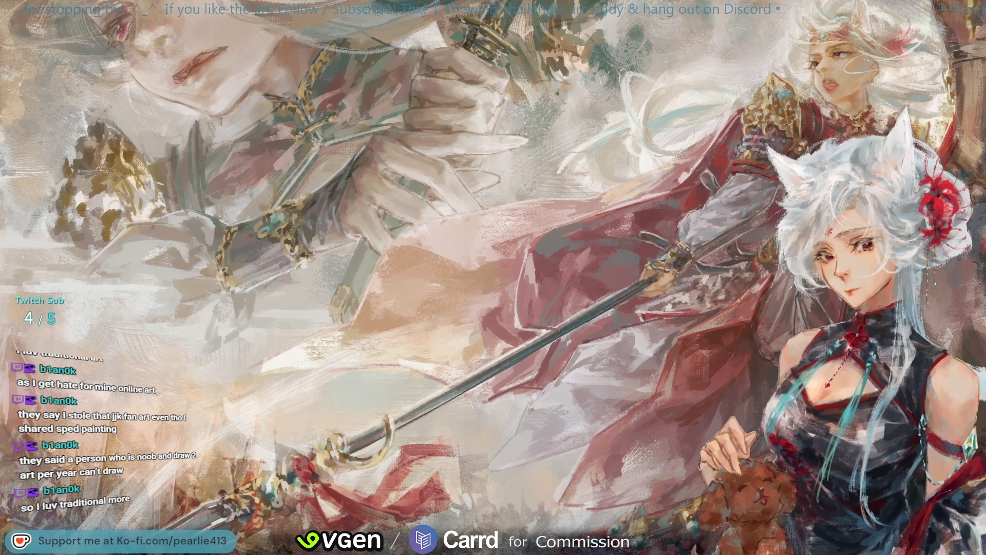
left_click(554, 334)
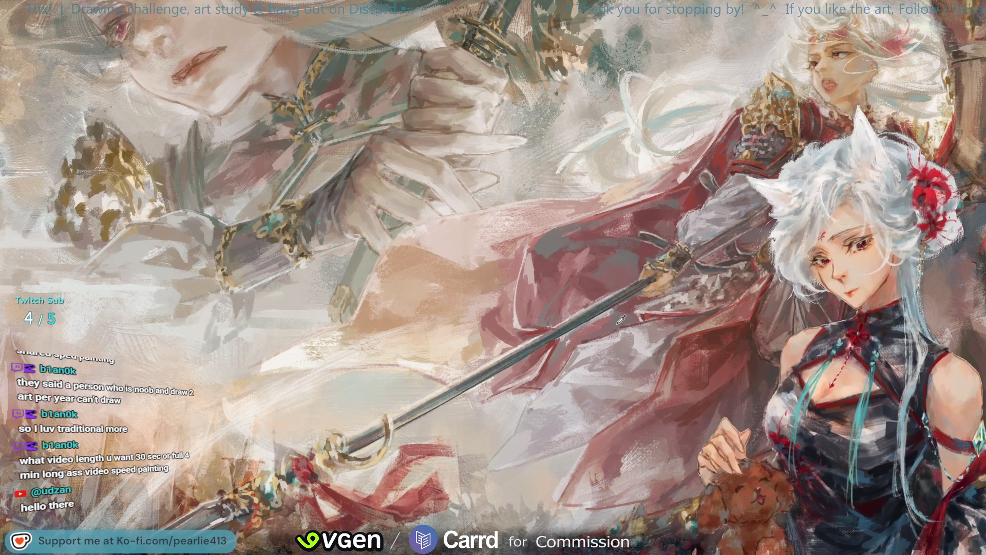
left_click(586, 341)
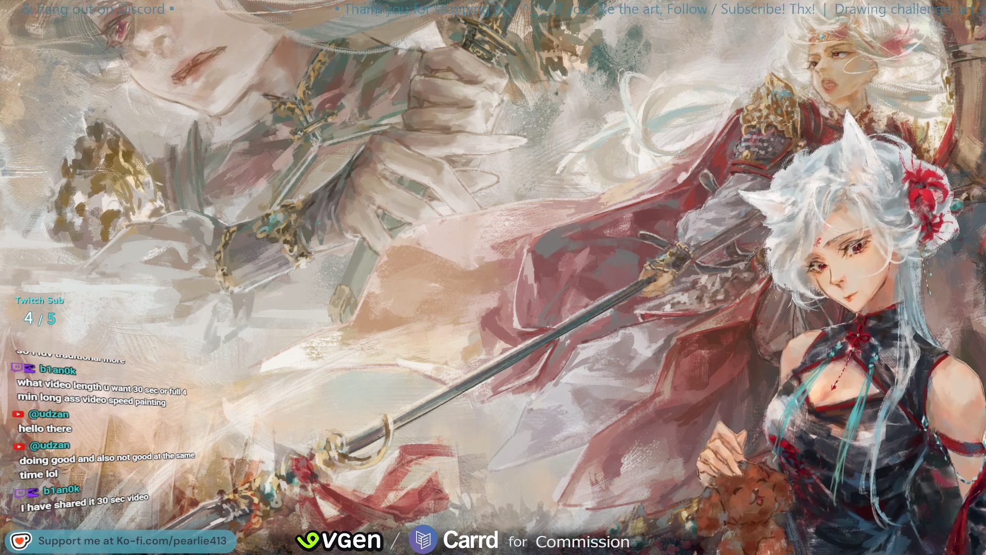
Work on the canvas around the white-haired warrior's torso and red cloak
left_click(544, 380)
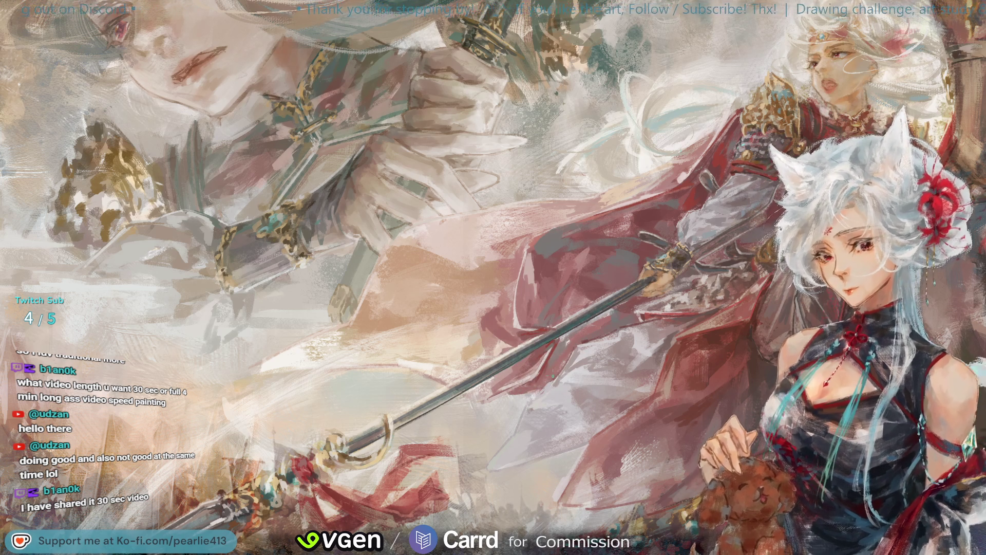
left_click(520, 390)
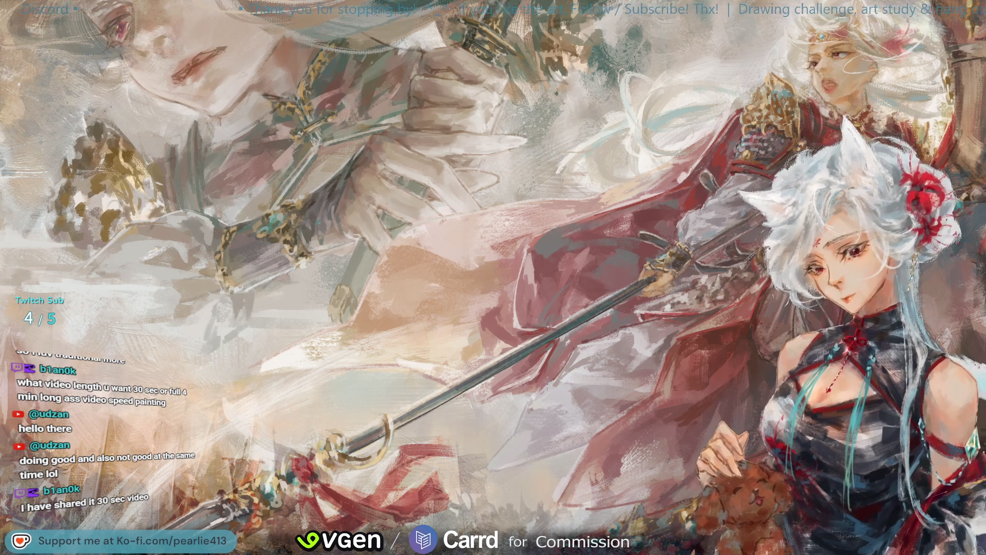
left_click(538, 378)
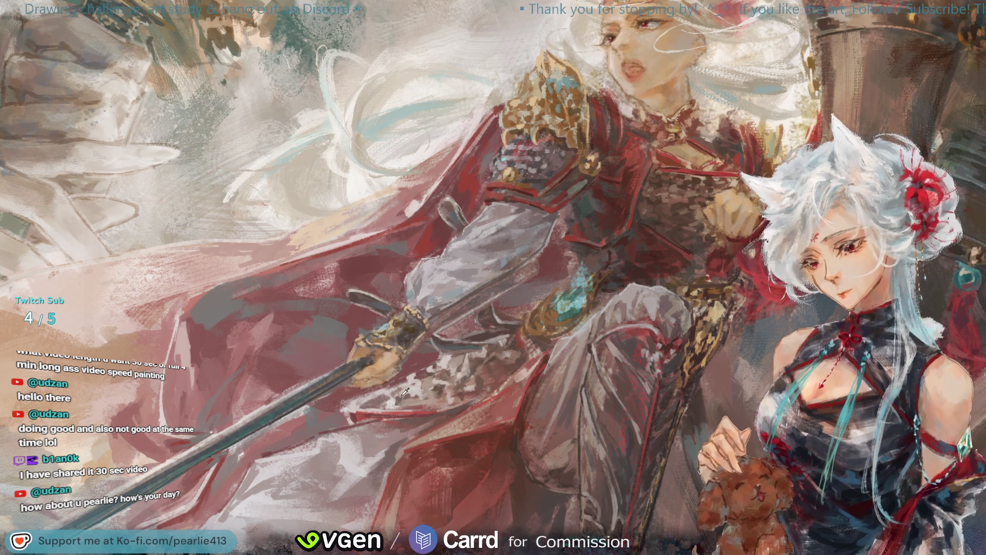
Sample a colour from the warrior's armour, then fit the whole painting in view and mirror it
left_click(434, 389, "alt")
mouse_move(433, 389)
left_mouse_down()
mouse_move(440, 396)
mouse_move(431, 396)
left_mouse_up()
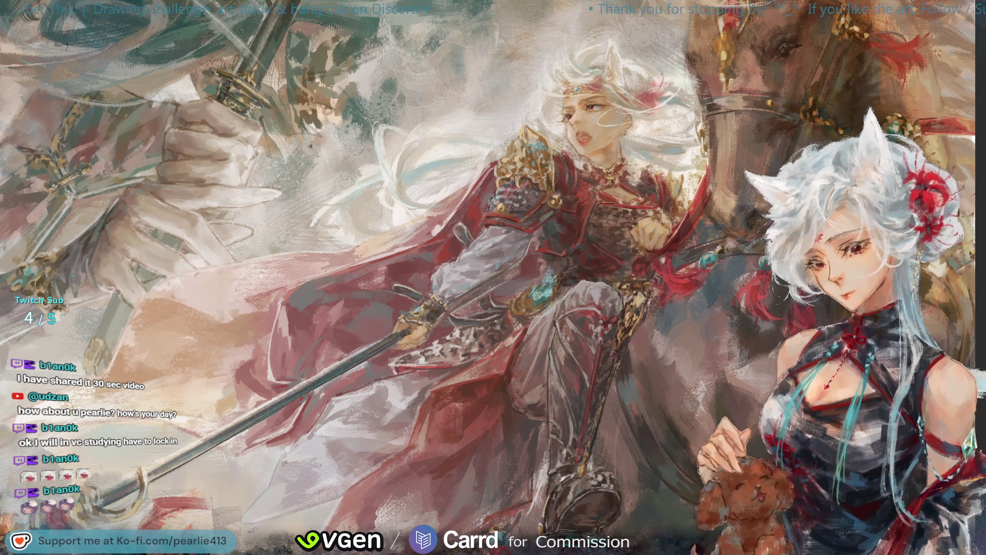
key("ctrl+0")
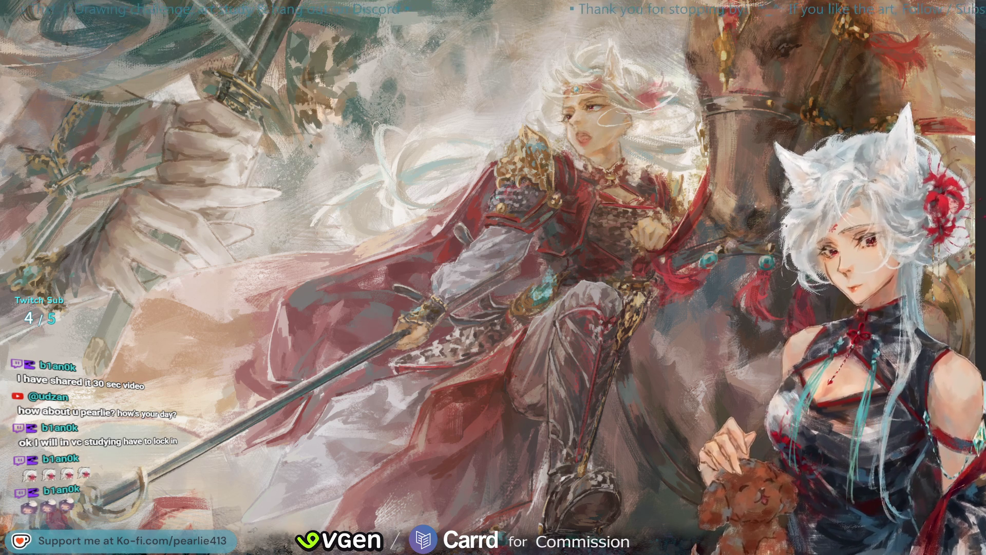
key("minus")
key("m")
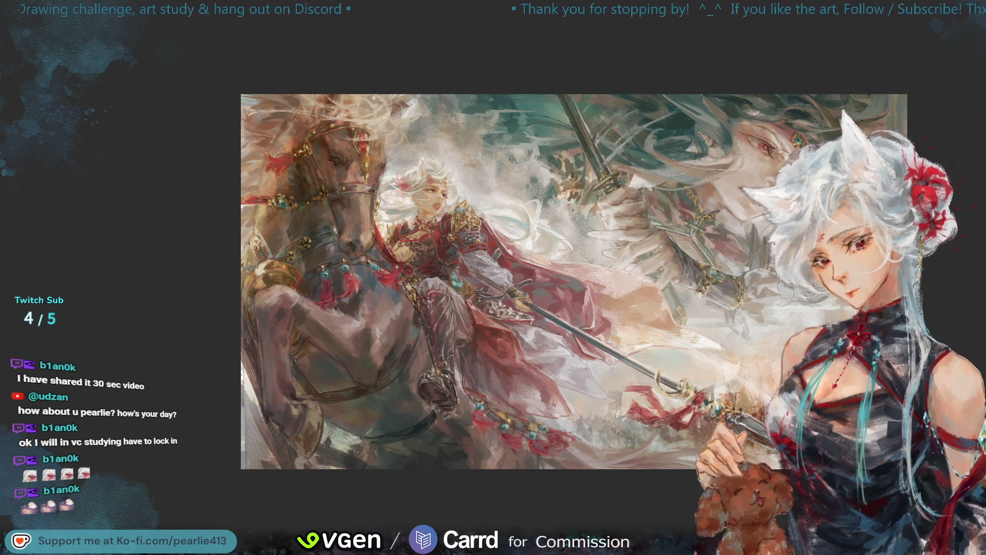
Un-mirror the canvas and zoom in on the rider's sword and red cape
key("m")
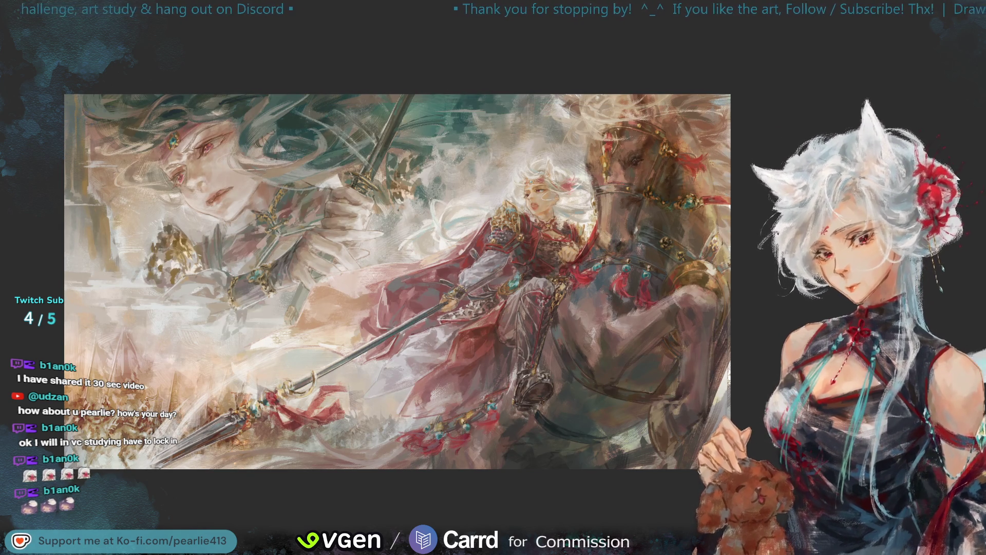
key("plus")
left_click_drag(882, 42, 930, 68)
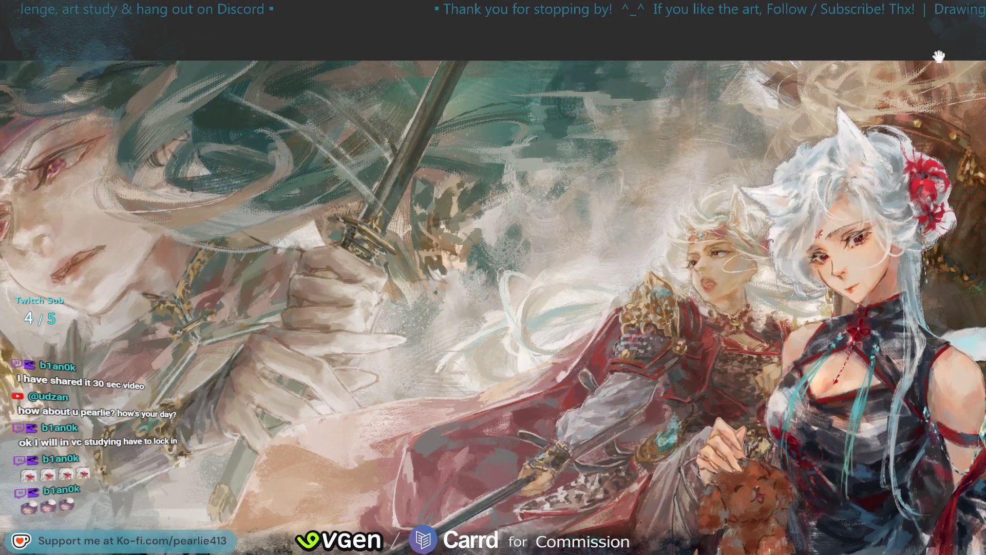
scroll(930, 64, "down", 5)
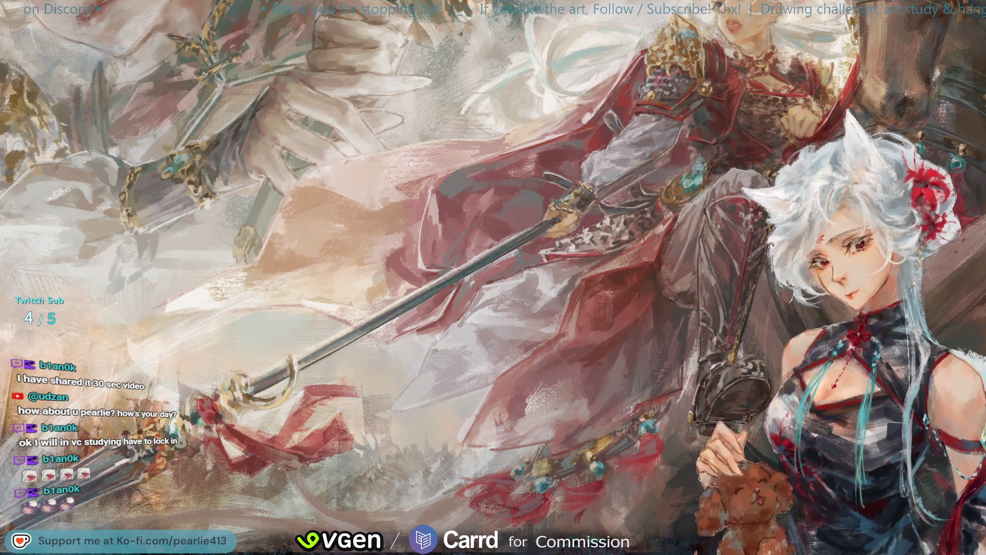
Add a brush dab on the warrior's red cloak
left_click(591, 227)
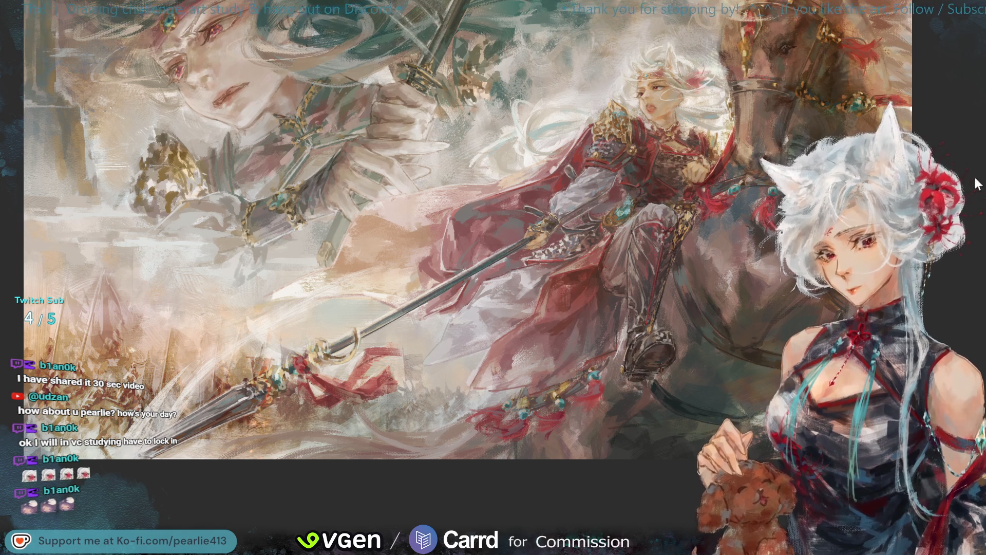
Mirror the canvas to check the composition, then undo back and reset the view
key("m")
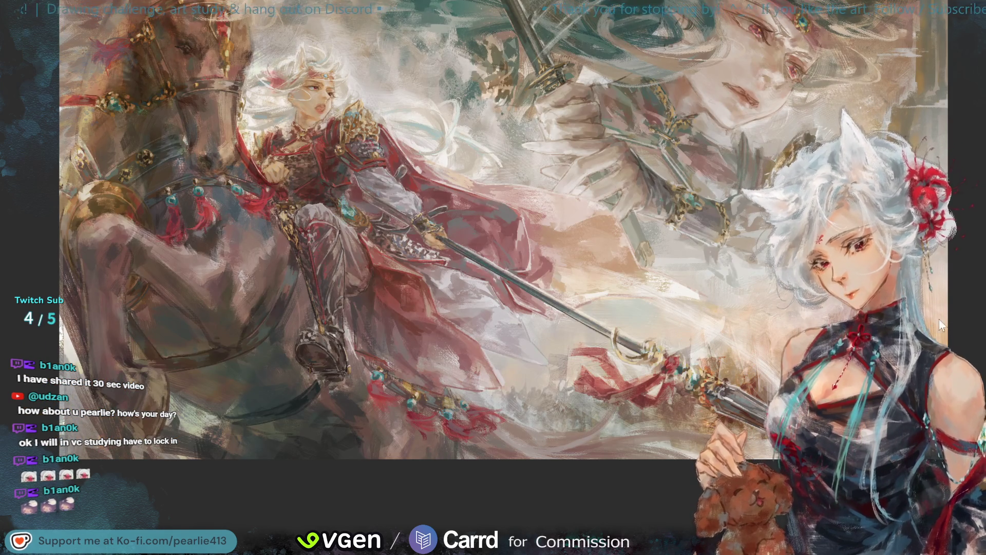
key("ctrl+z")
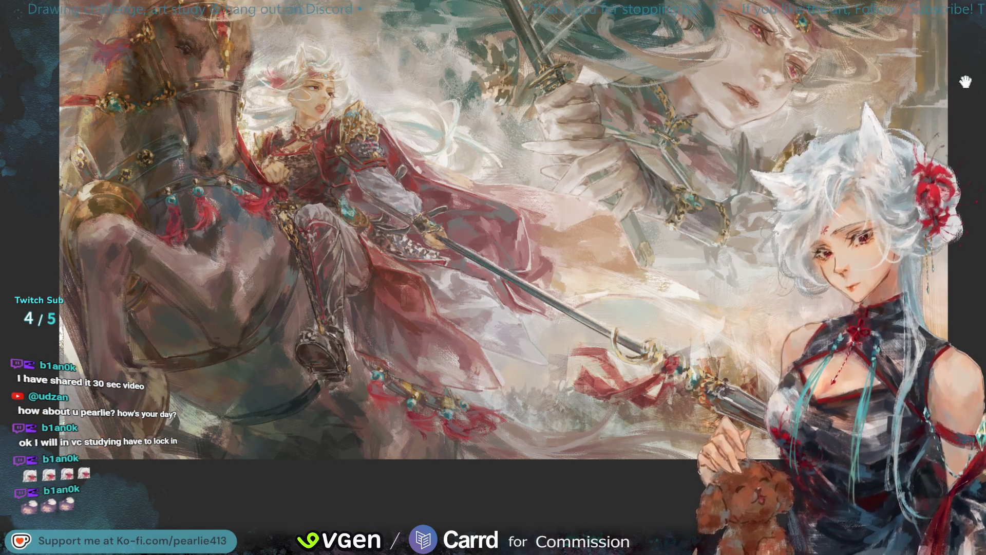
key("ctrl+0")
key("ctrl+z")
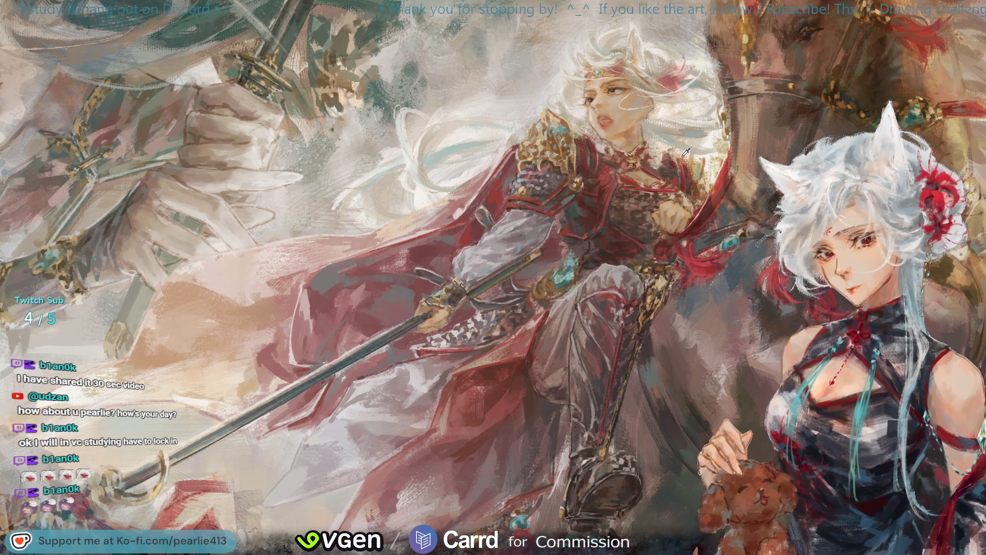
Sample the armour's red and dab small strokes of it across the warrior's chest armour
mouse_move(600, 141)
left_mouse_down()
mouse_move(602, 182)
mouse_move(607, 172)
left_mouse_up()
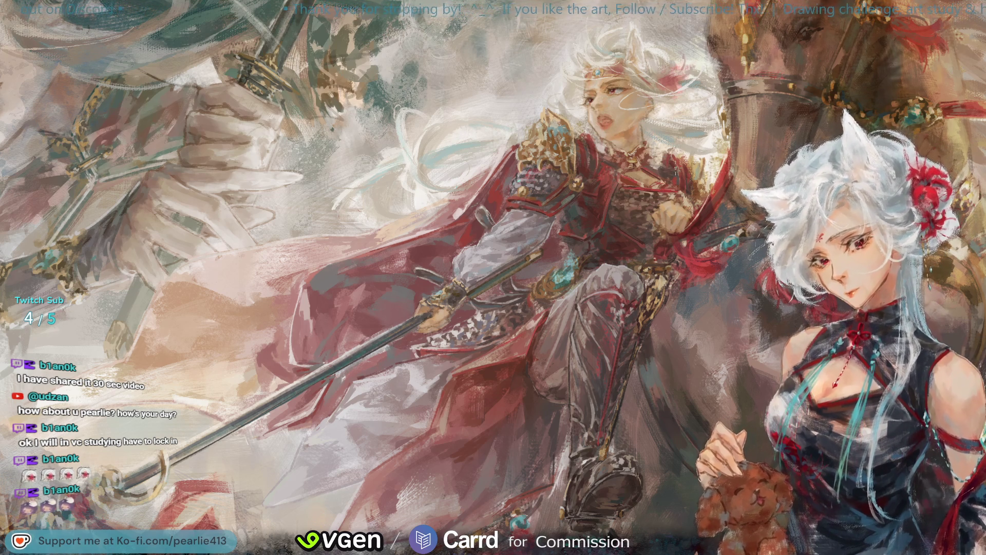
left_click(666, 155)
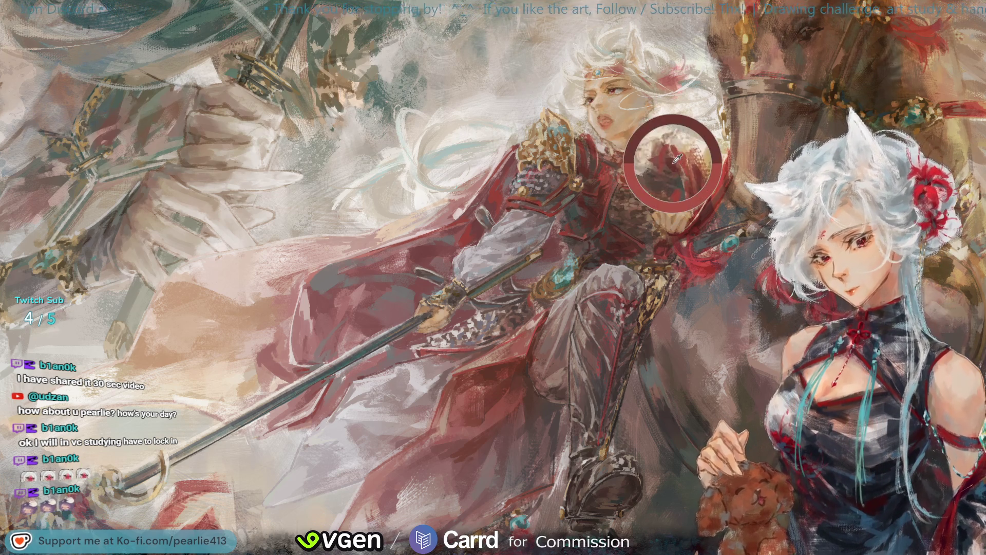
left_click(662, 165)
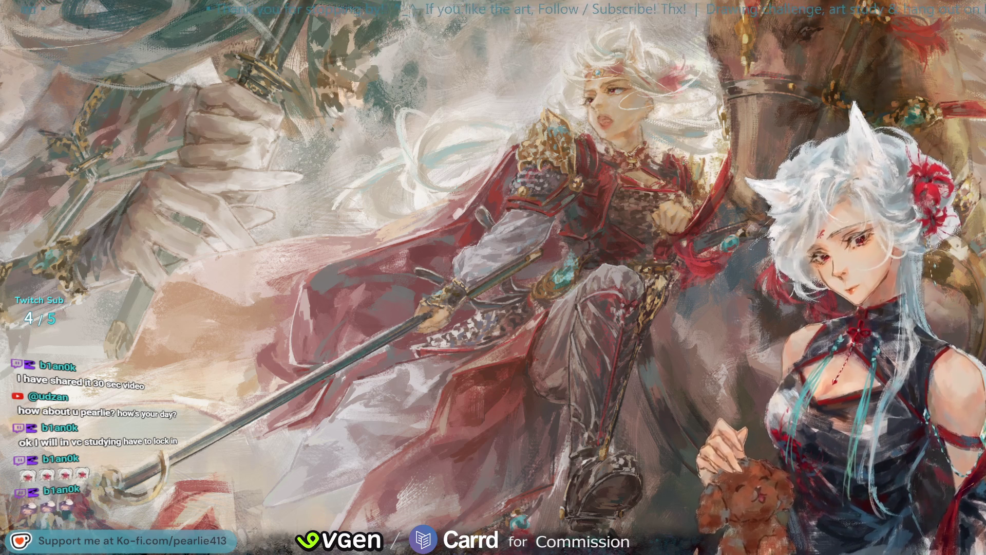
left_click(665, 167)
left_click(662, 168)
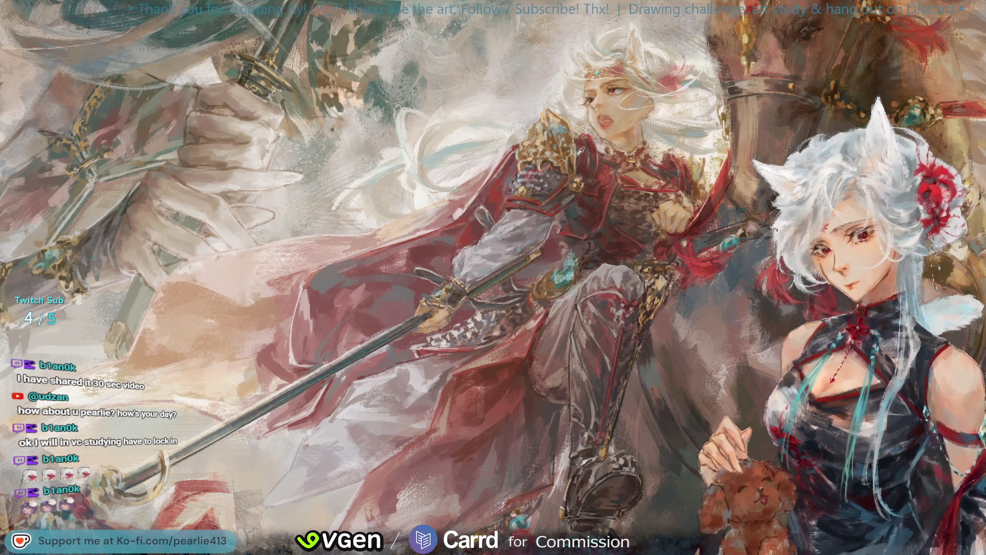
left_click(570, 211)
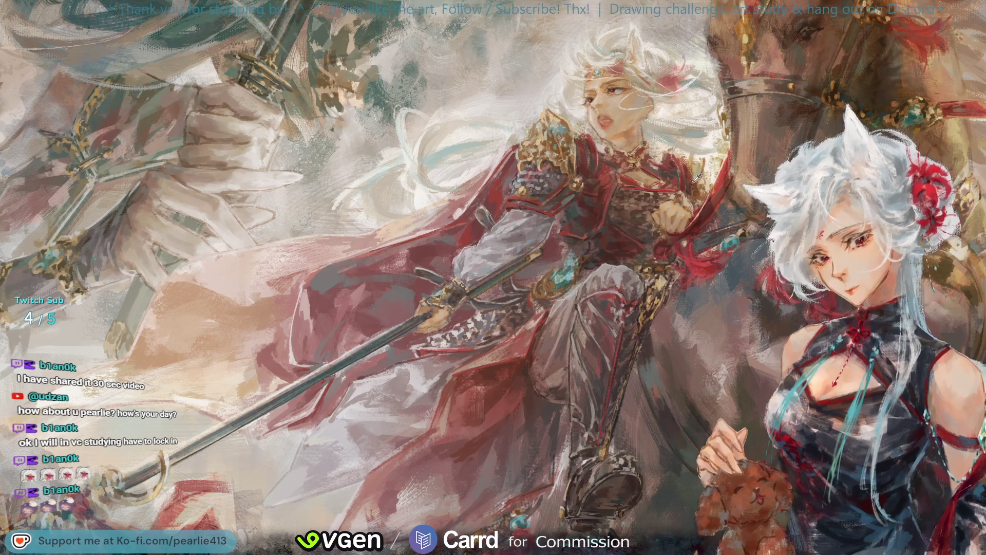
left_click(669, 165)
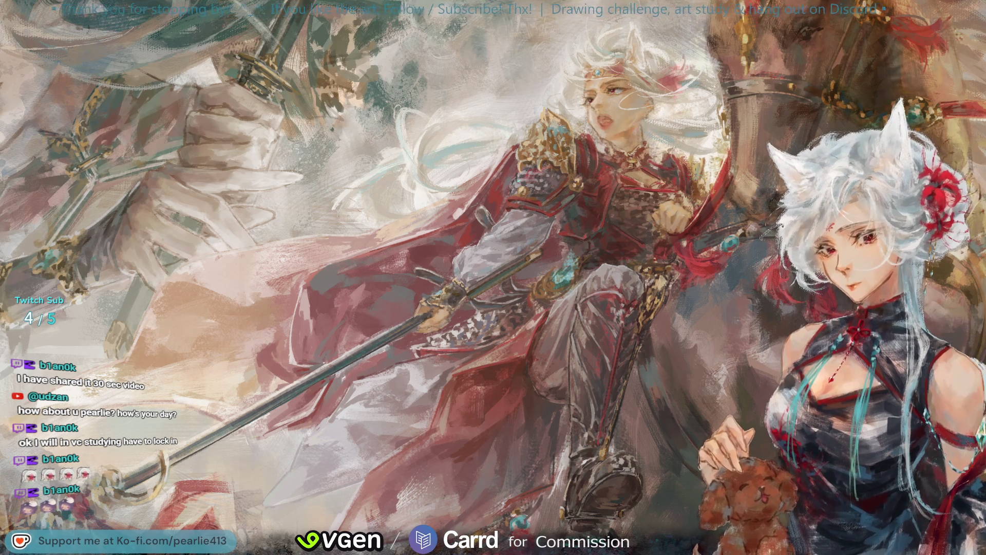
left_click(669, 166)
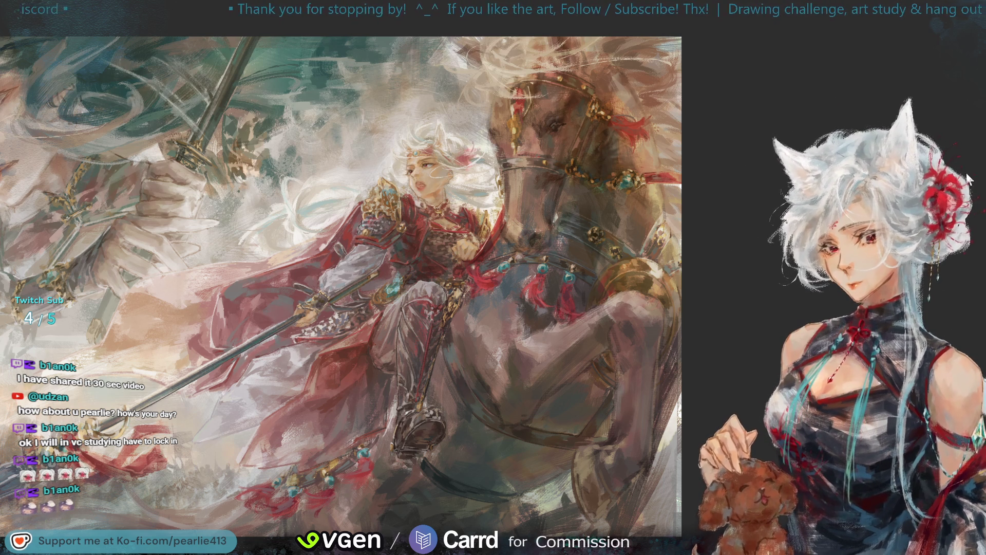
Mirror the view, undo and redo the sword and hand detail to compare, then flip back onto the rider
key("h")
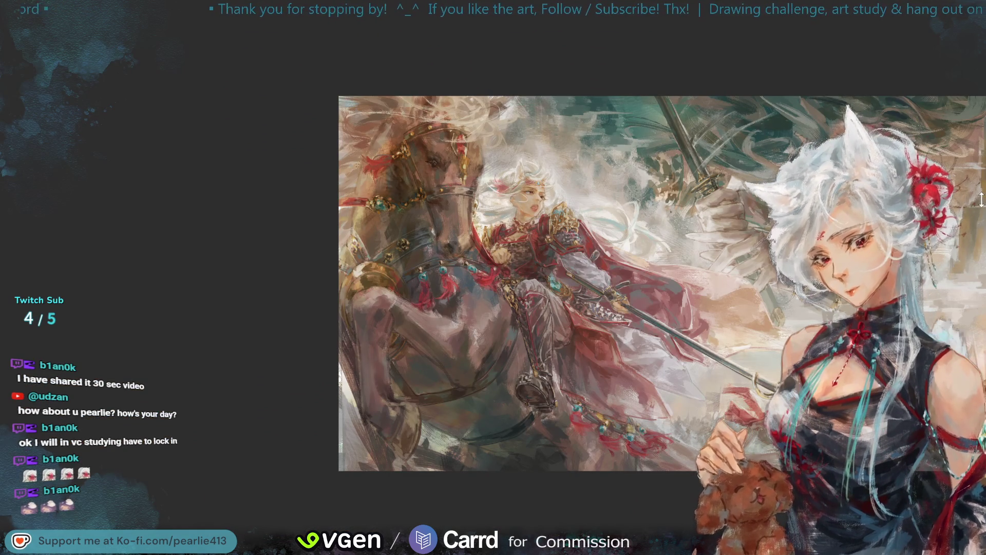
key("ctrl+z")
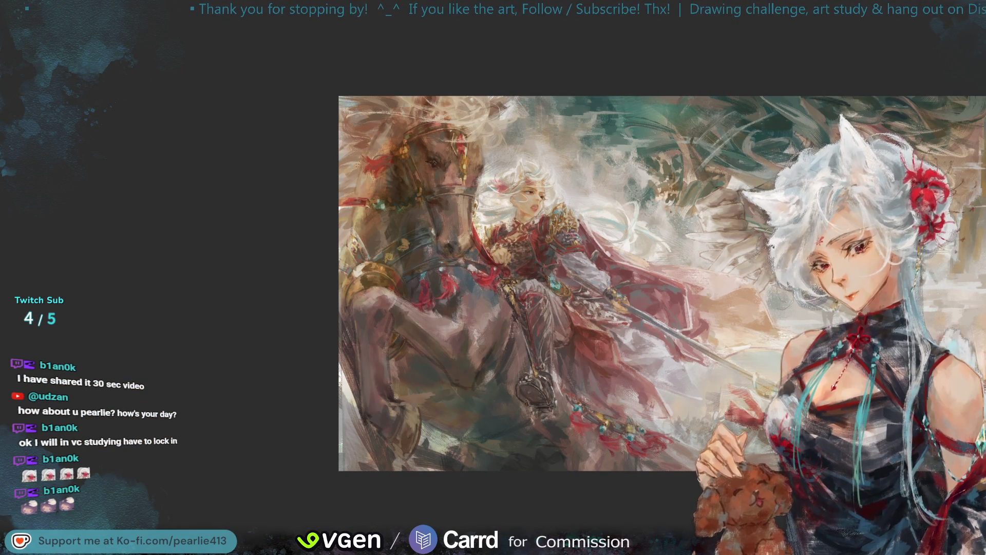
key("ctrl+y")
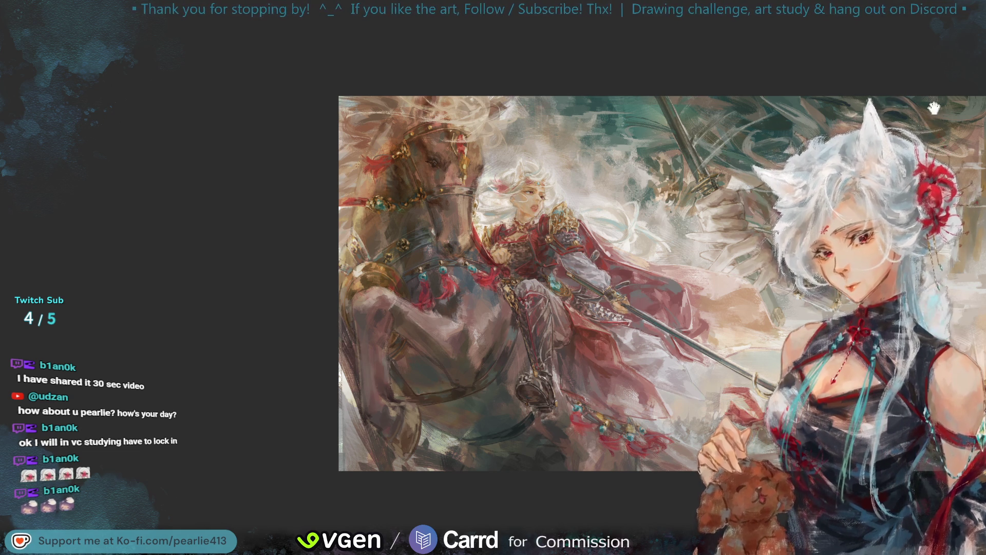
key("h")
mouse_move(949, 92)
left_mouse_down()
mouse_move(903, 66)
mouse_move(926, 60)
mouse_move(916, 62)
left_mouse_up()
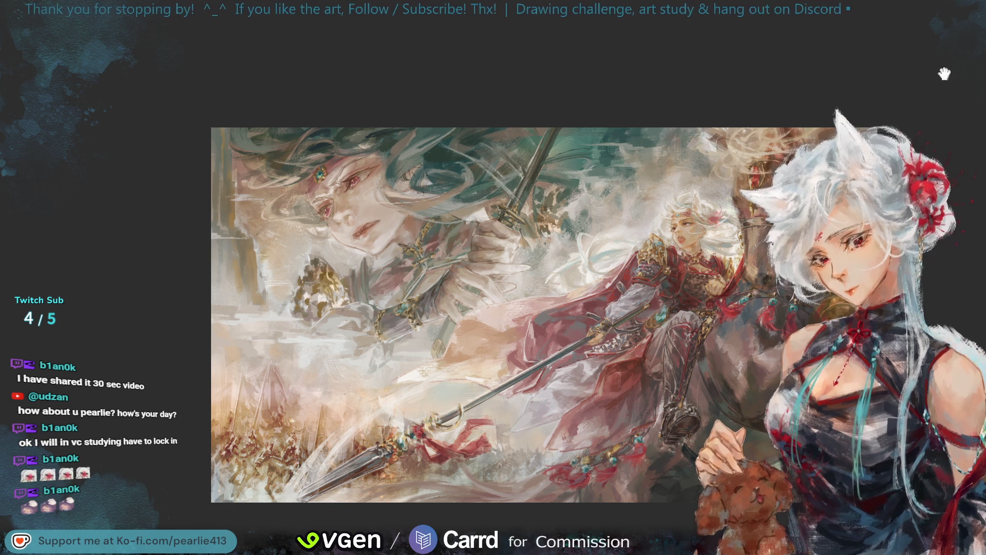
Zoom in on the rider's red cape, checkered leg armour and boot against the horse's flank
scroll(955, 90, "down", 3)
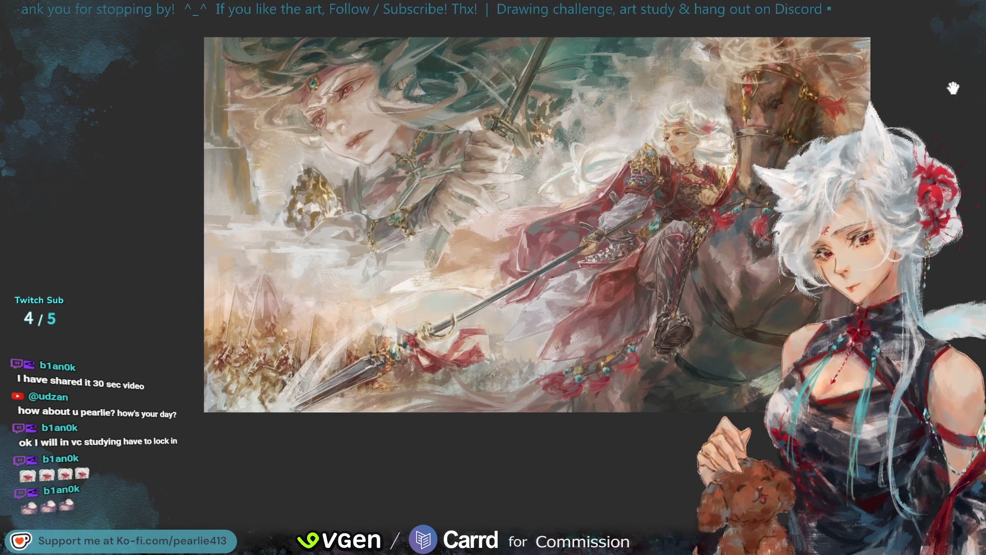
scroll(954, 90, "down", 1)
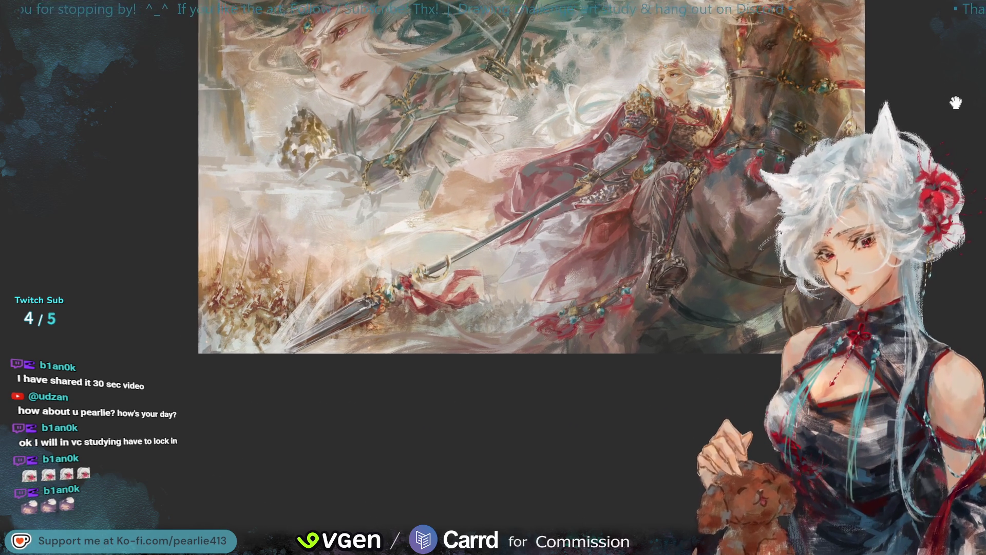
scroll(961, 105, "down", 1)
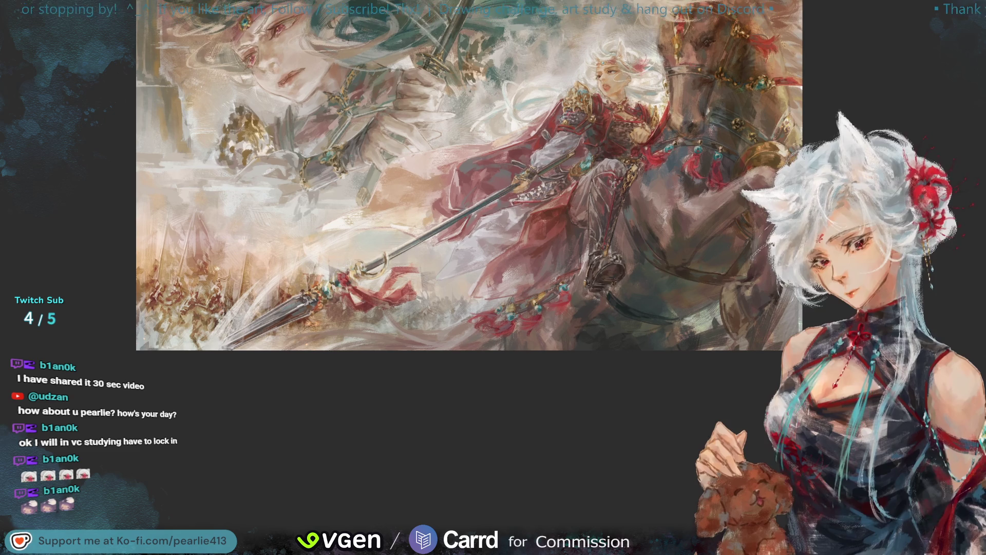
scroll(965, 175, "up", 5)
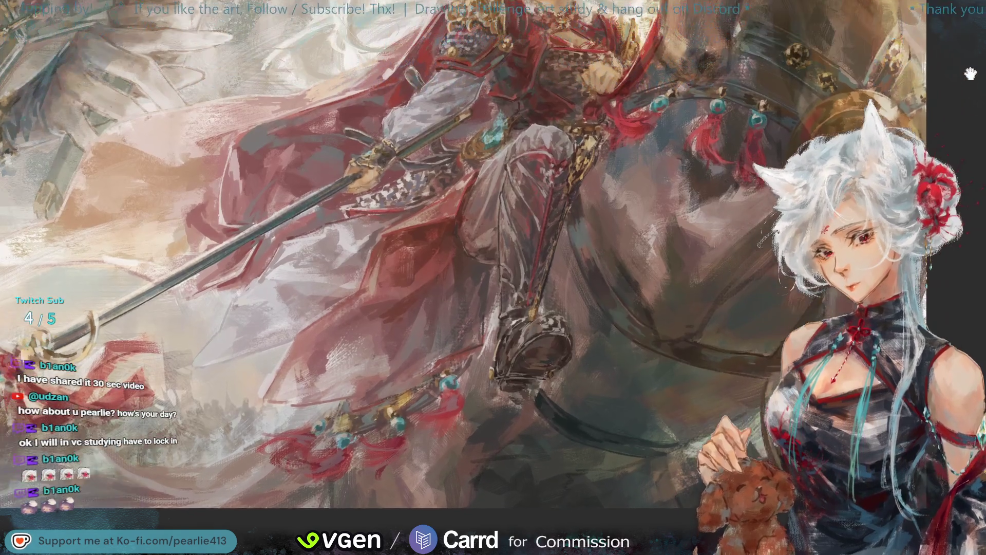
left_click_drag(970, 73, 973, 106)
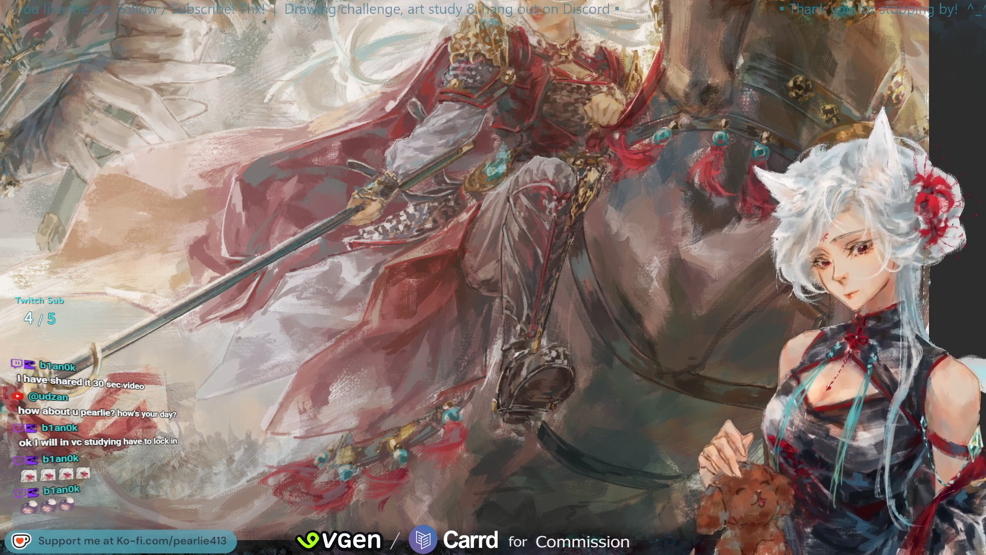
Zoom around the rider and horse, then flip the canvas view horizontally
scroll(960, 77, "down", 5)
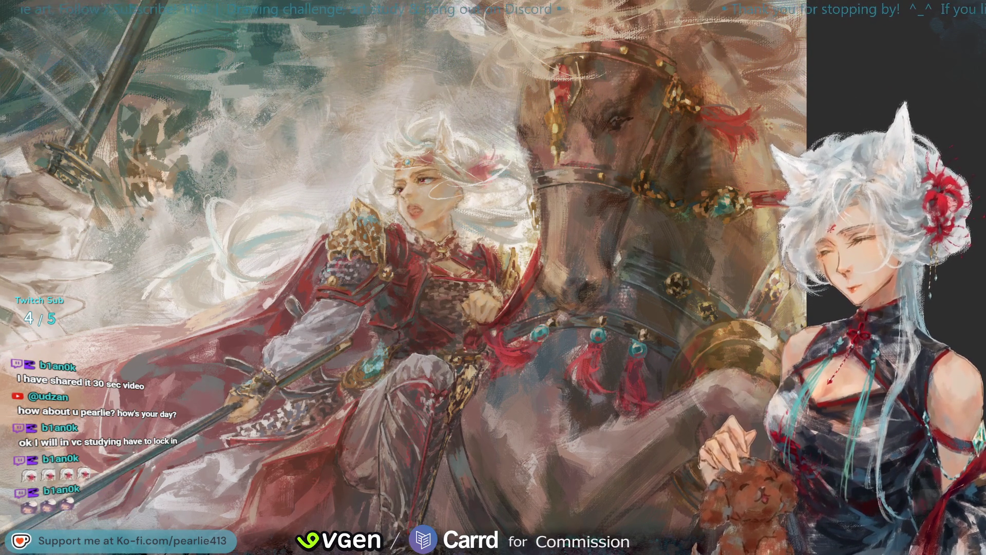
key("h")
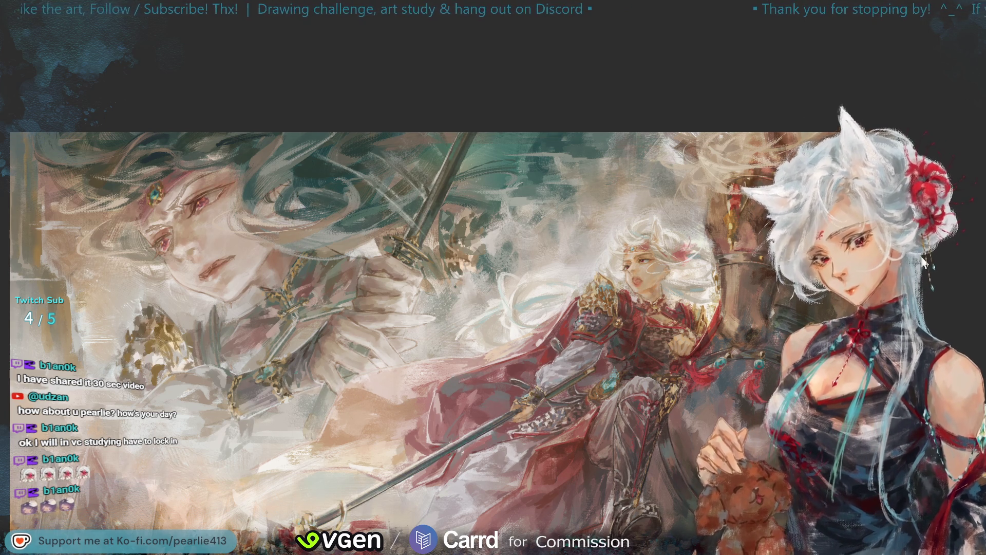
key("ctrl+minus")
key("h")
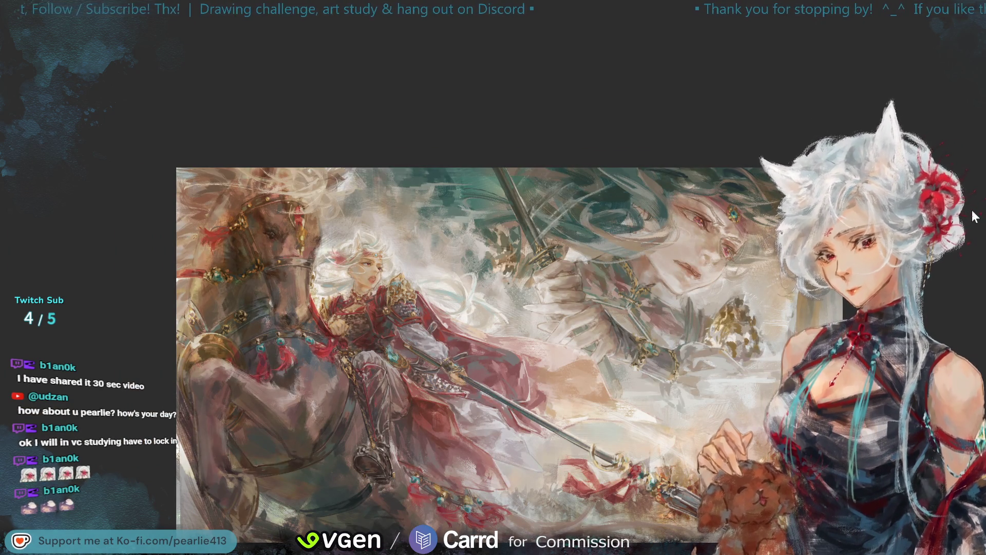
key("h")
key("ctrl+plus")
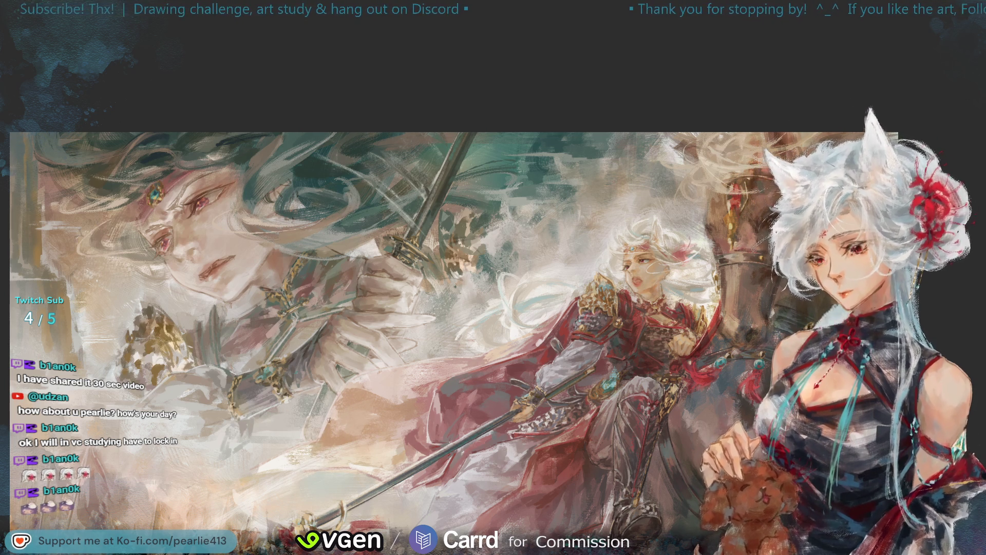
mouse_move(423, 402)
left_mouse_down()
mouse_move(426, 428)
mouse_move(415, 432)
left_mouse_up()
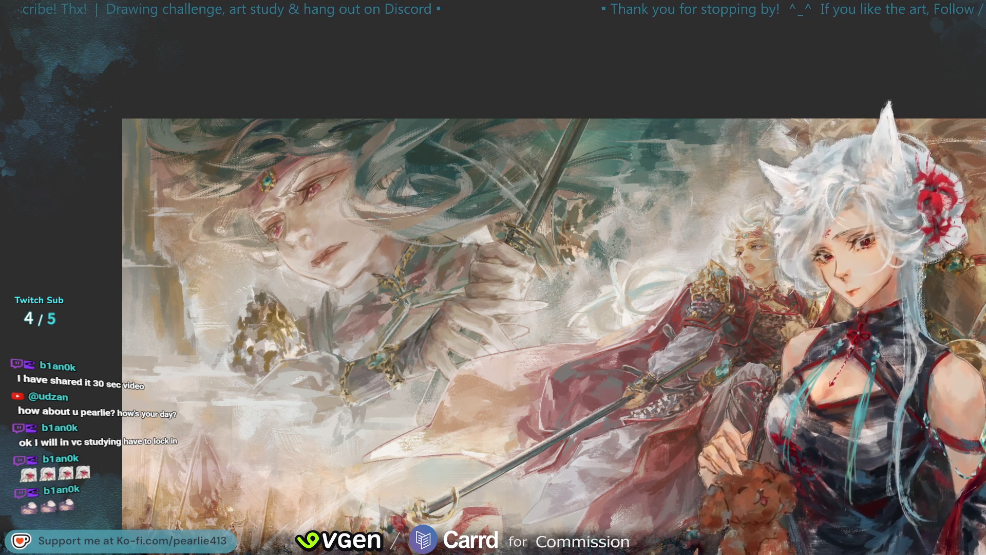
Mirror the painting horizontally with the M key to check the composition
key("m")
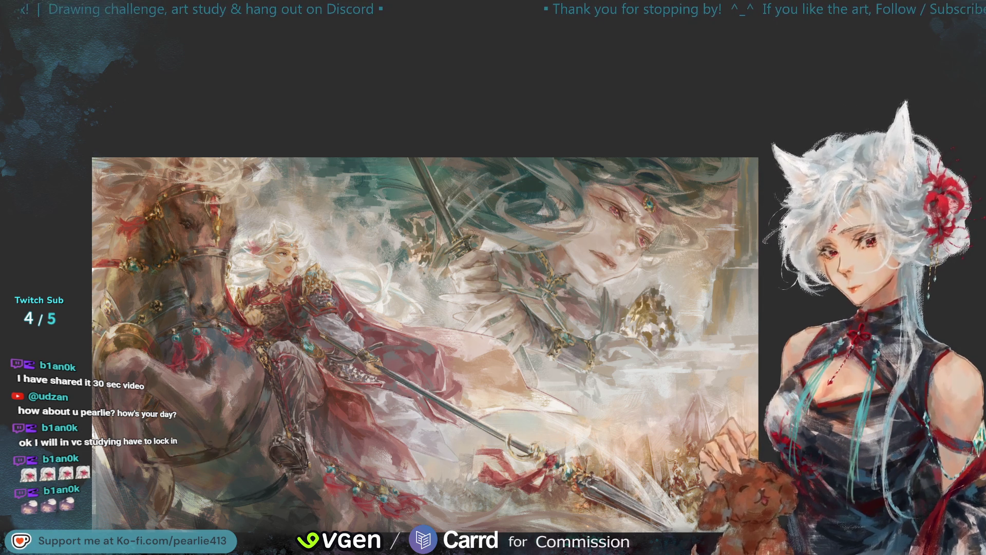
Zoom out to the whole painting and sample two colours from the warrior's red-and-gold armour
scroll(494, 192, "up", 1)
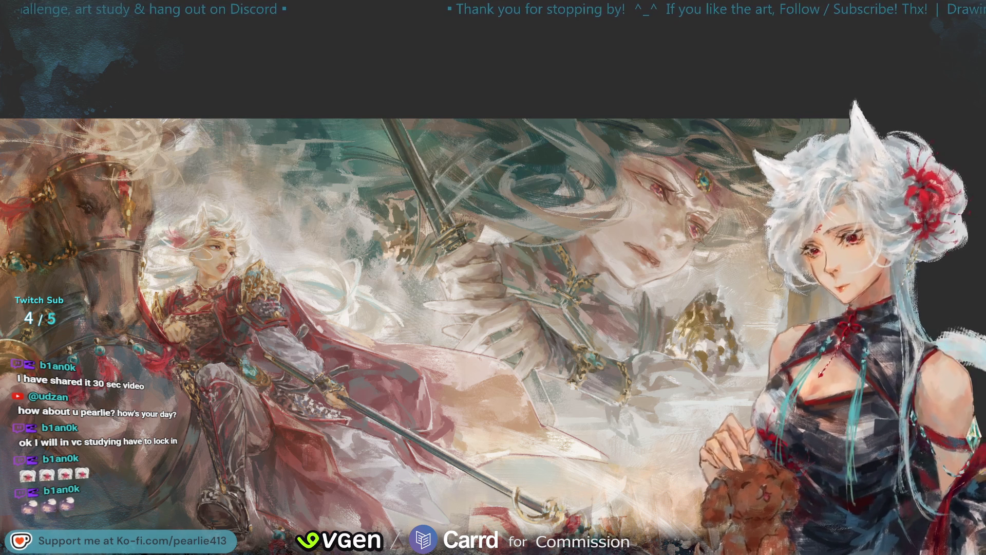
key("ctrl+minus")
key("ctrl+minus")
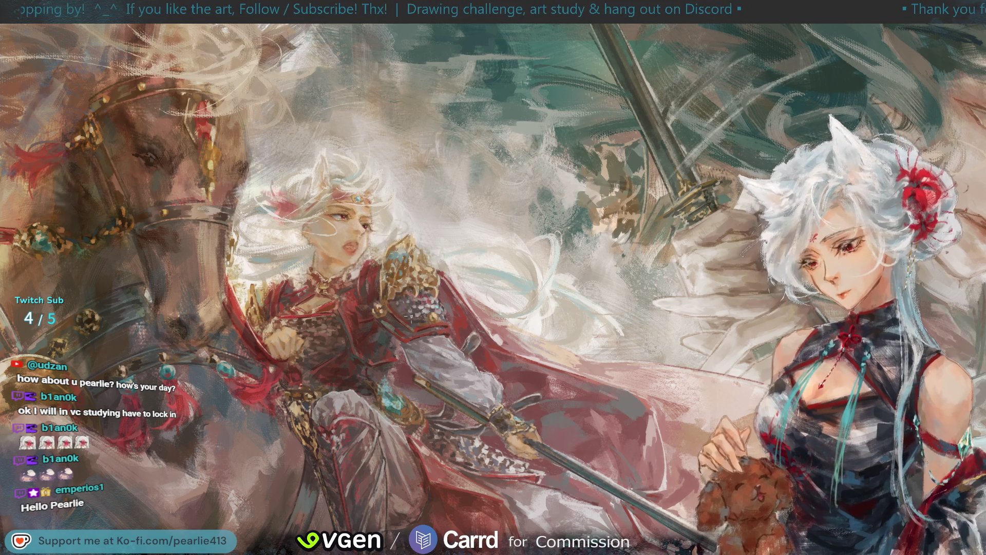
left_click(413, 264)
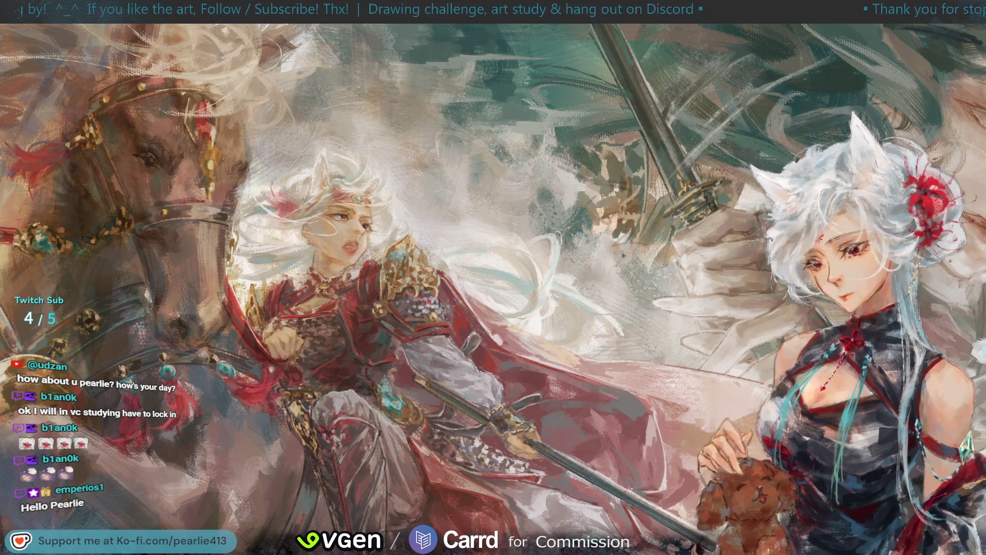
left_click(432, 313)
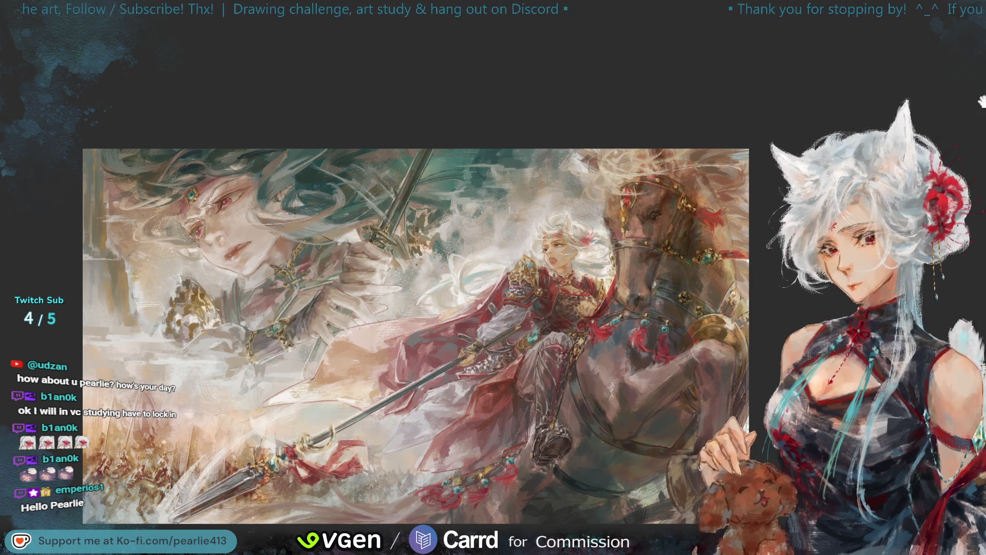
Zoom in two levels on the mirrored painting toward the warrior and the swordsman's sword hand
key("ctrl+plus")
key("ctrl+plus")
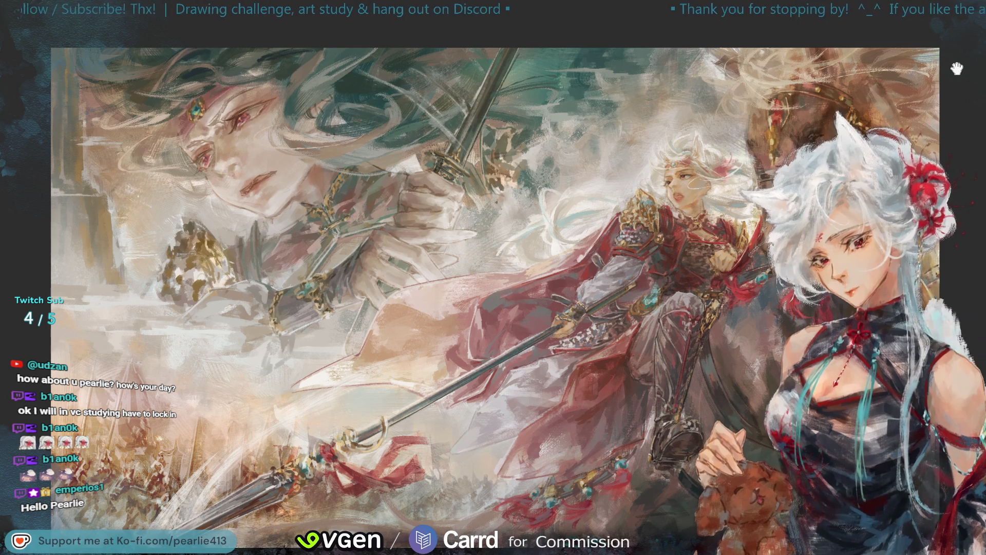
key("ctrl+plus")
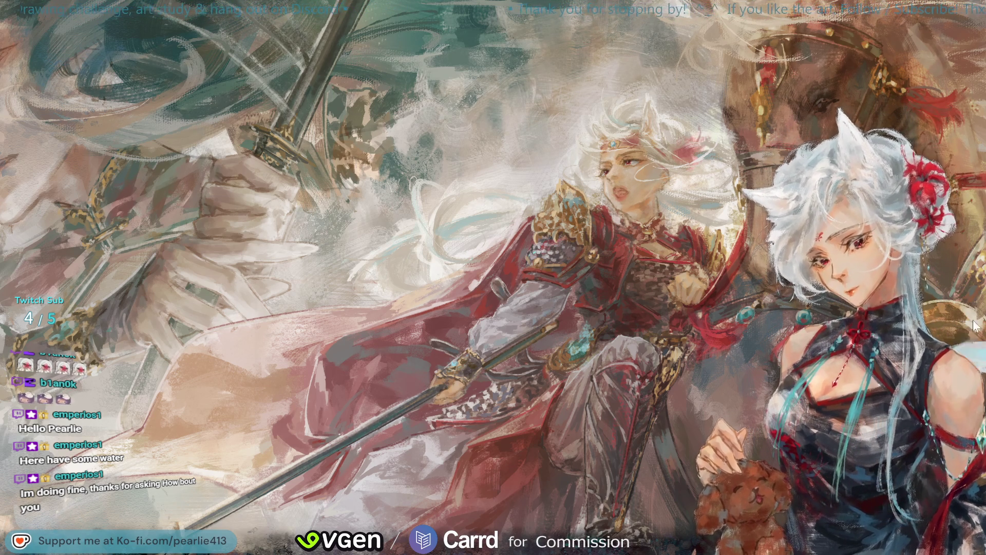
scroll(948, 145, "down", 3)
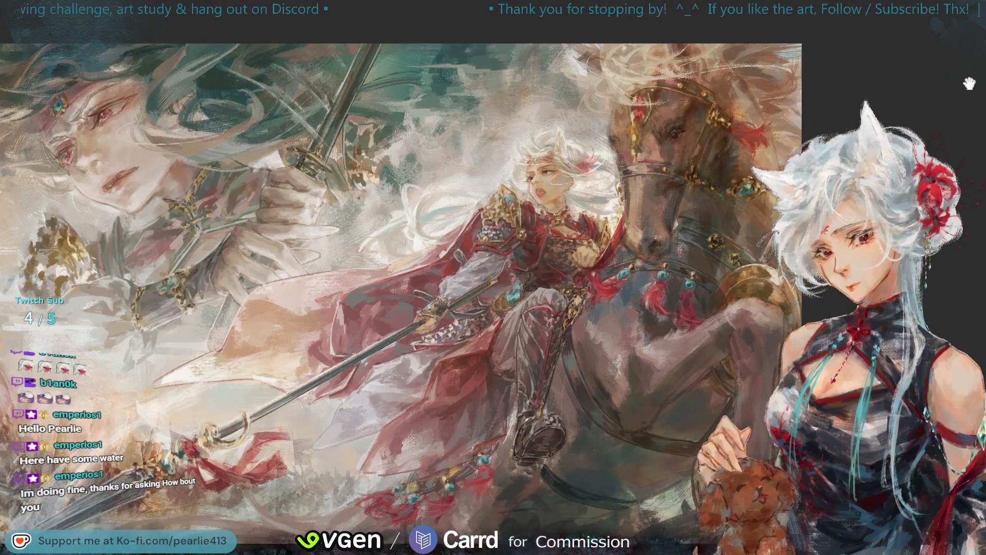
Zoom in and pan the view onto the warrior's armoured body and the horse's chest
scroll(971, 86, "down", 2)
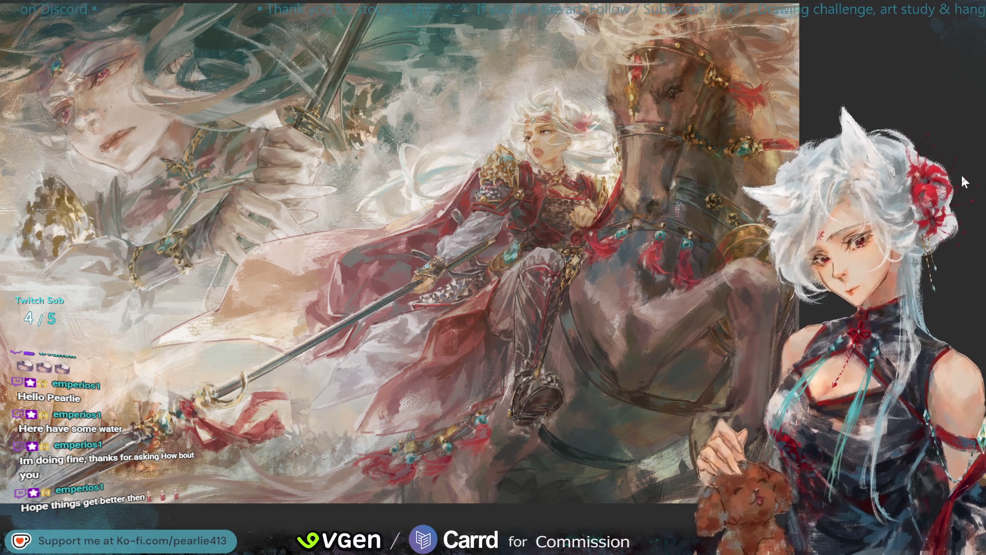
key("ctrl+plus")
left_click_drag(957, 69, 757, 100)
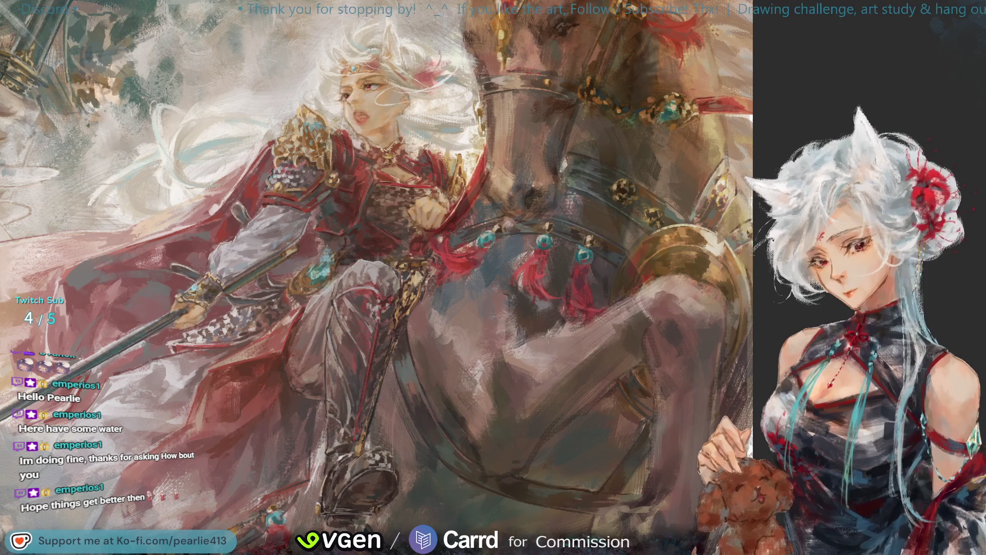
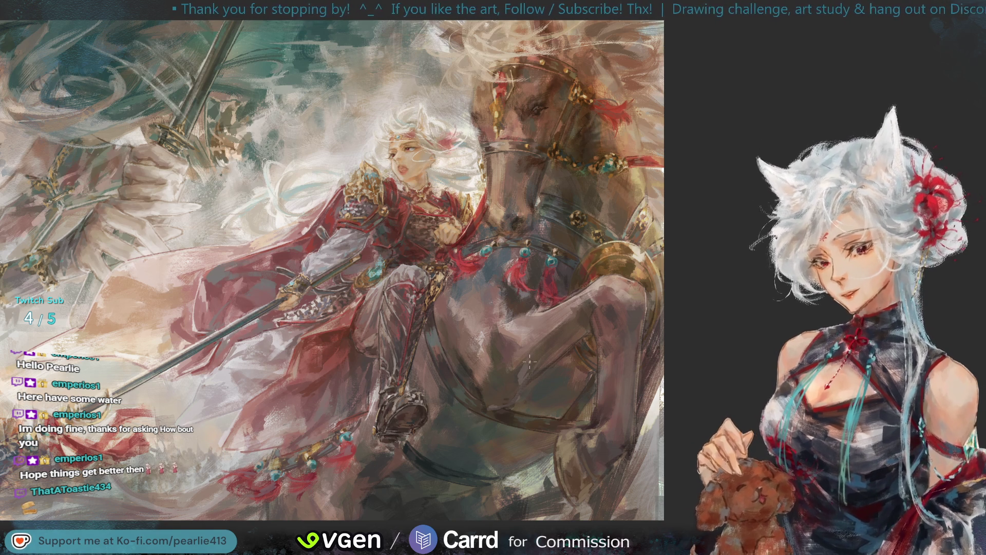
Check the composition by mirroring the canvas back and forth and zooming in and out
key("h")
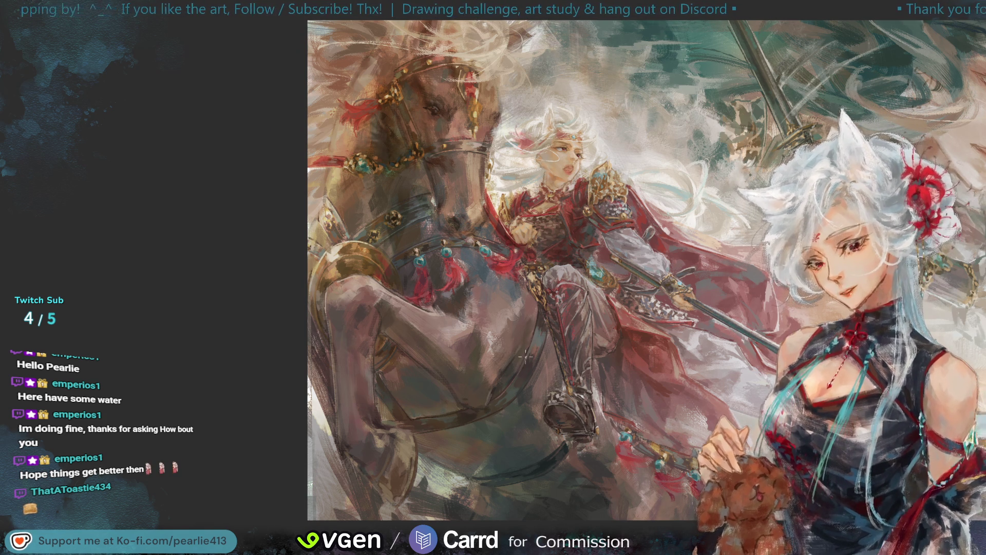
key("m")
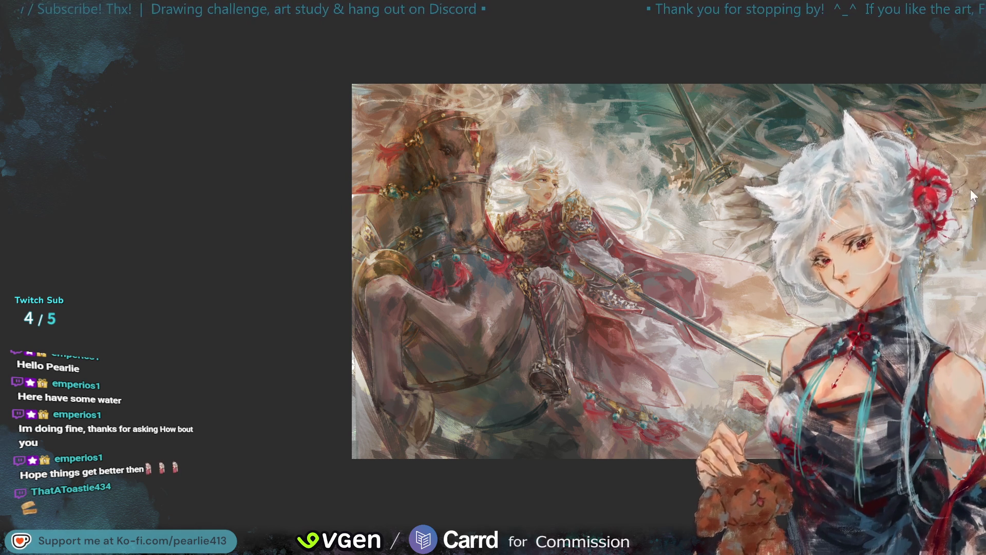
key("h")
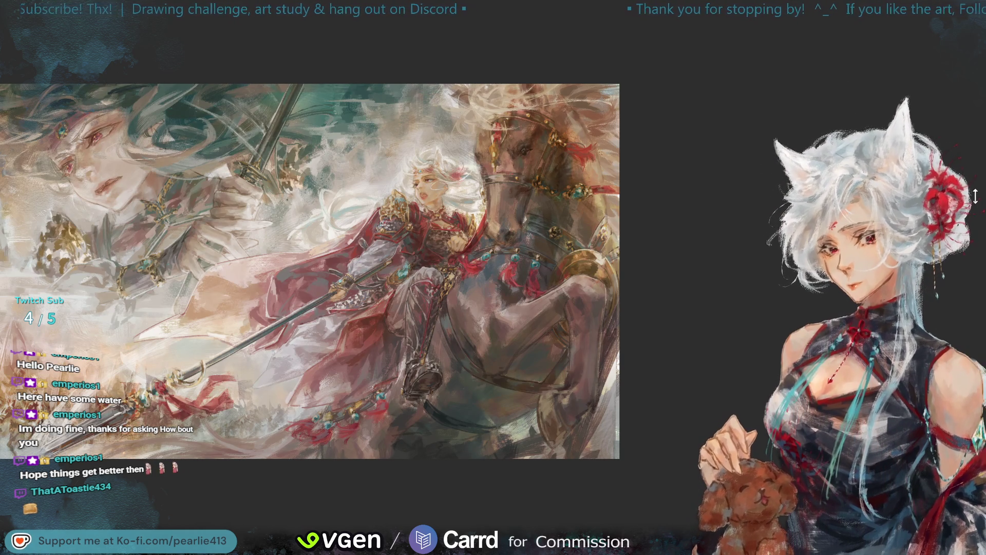
key("ctrl+plus")
key("ctrl+plus")
key("ctrl+plus")
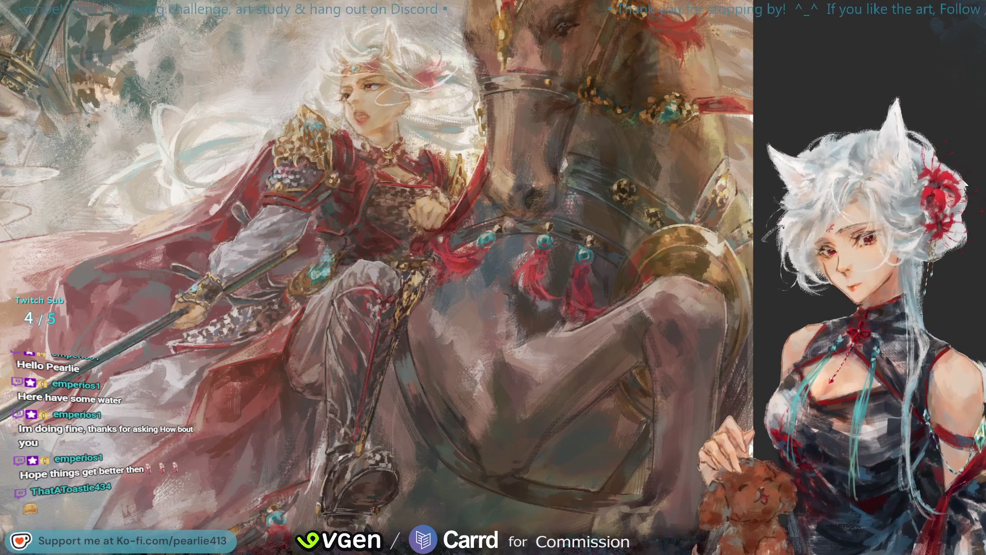
scroll(924, 128, "down", 5)
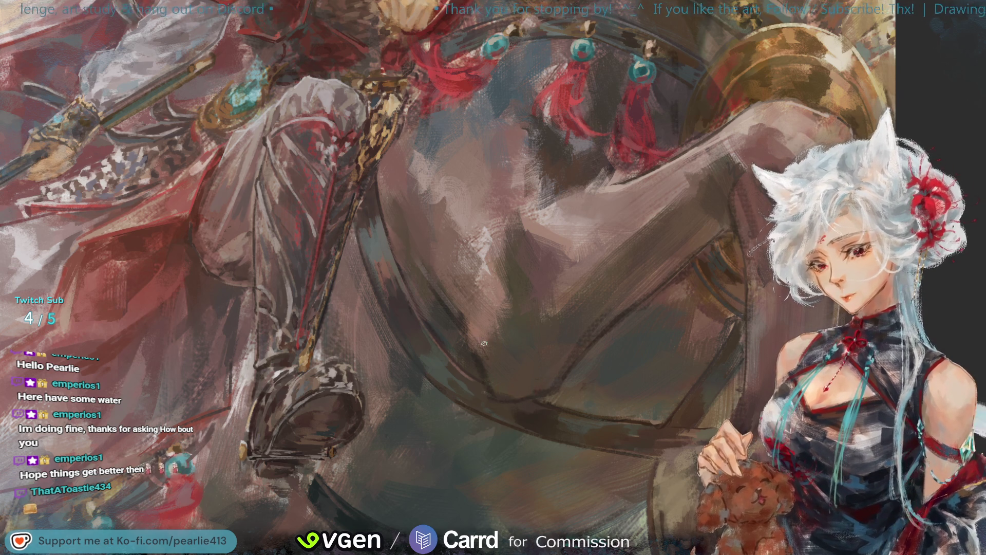
key("ctrl+0")
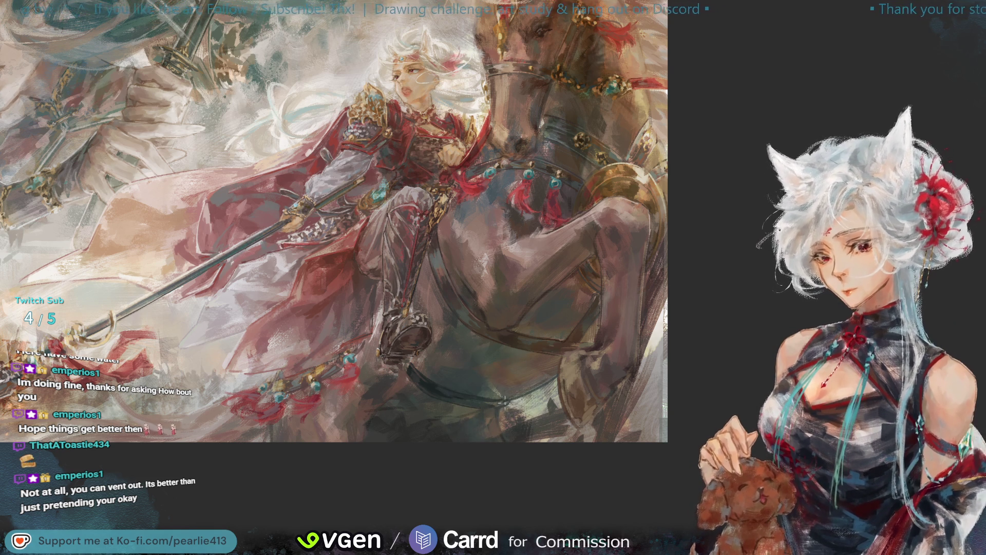
Sample a colour from the painting and view the canvas mirrored
left_click(500, 391)
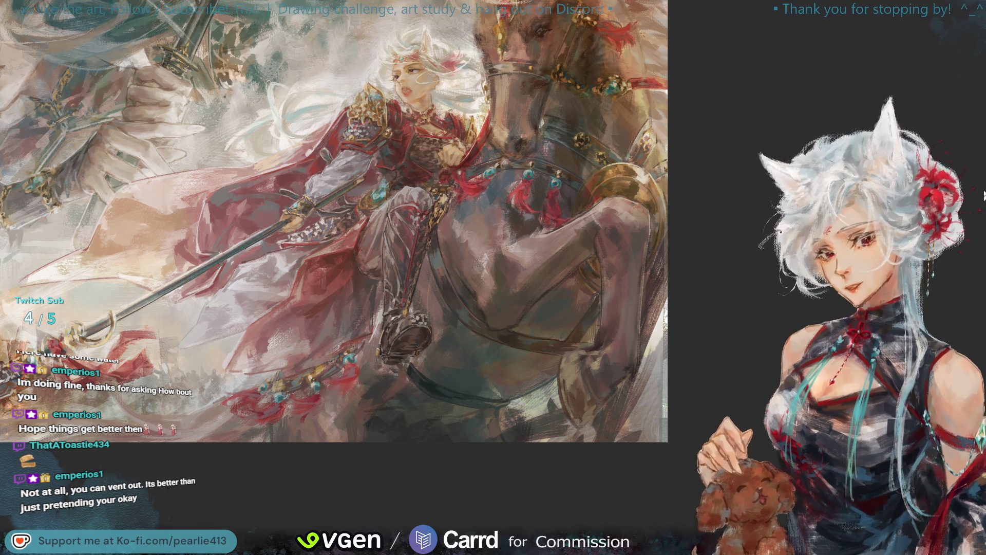
key("m")
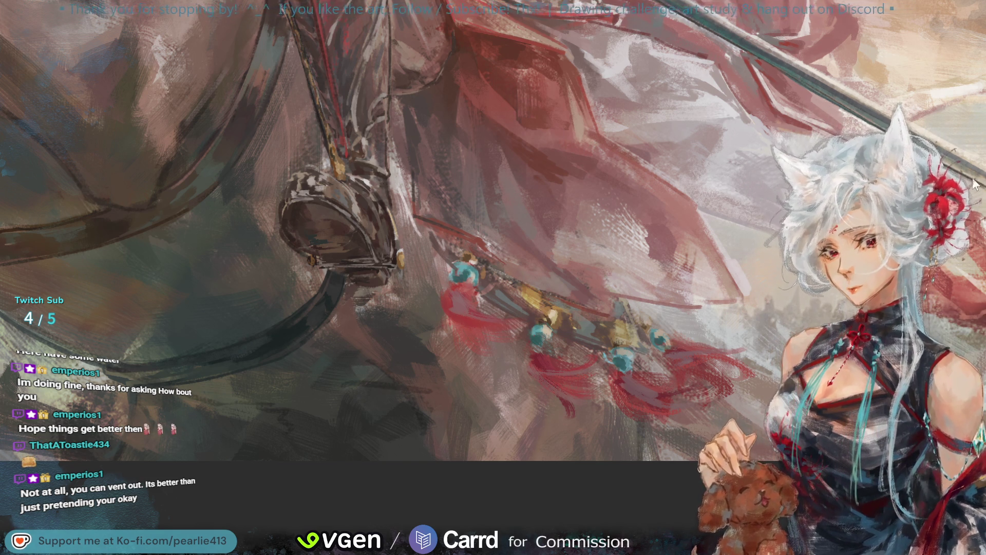
Zoom from the full painting into the stirrup area and enlarge the brush for broad strokes
key("ctrl+0")
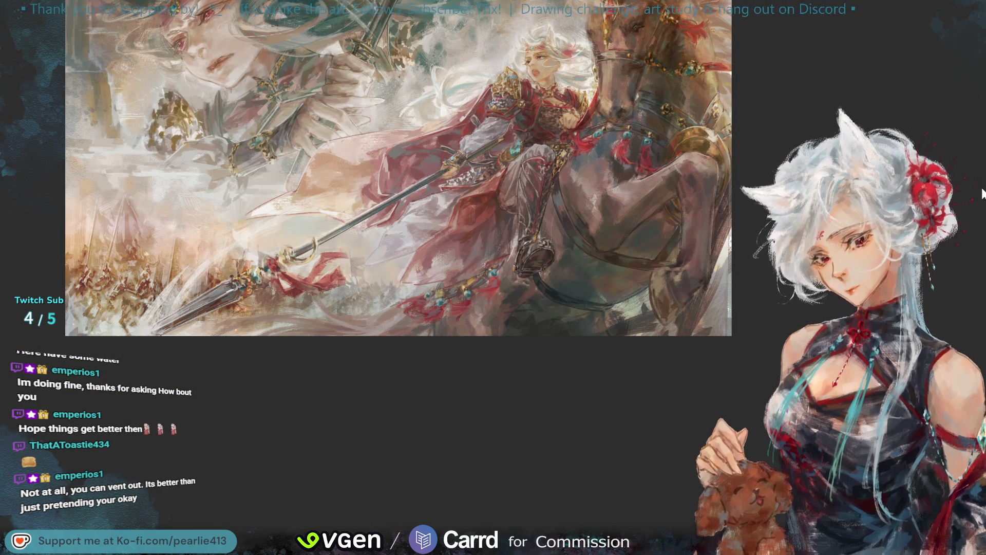
scroll(954, 176, "up", 5)
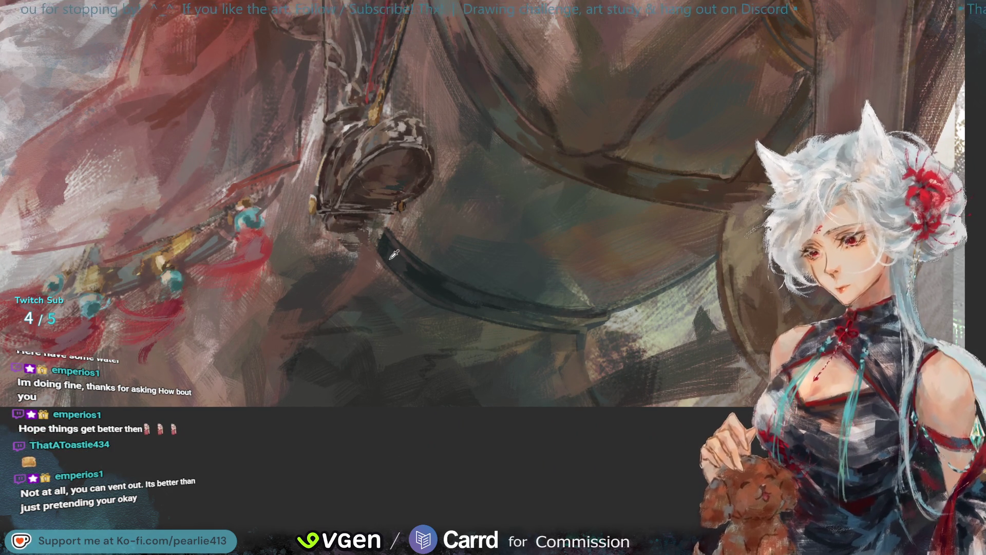
key("bracketright")
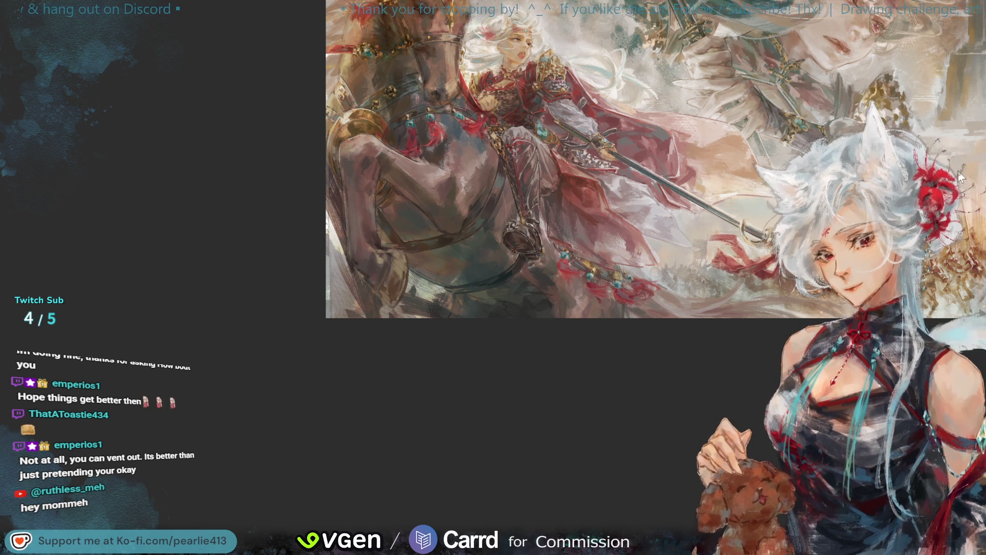
Zoom in closer on the stirrup and sample a colour from the nearby horse
key("ctrl+plus")
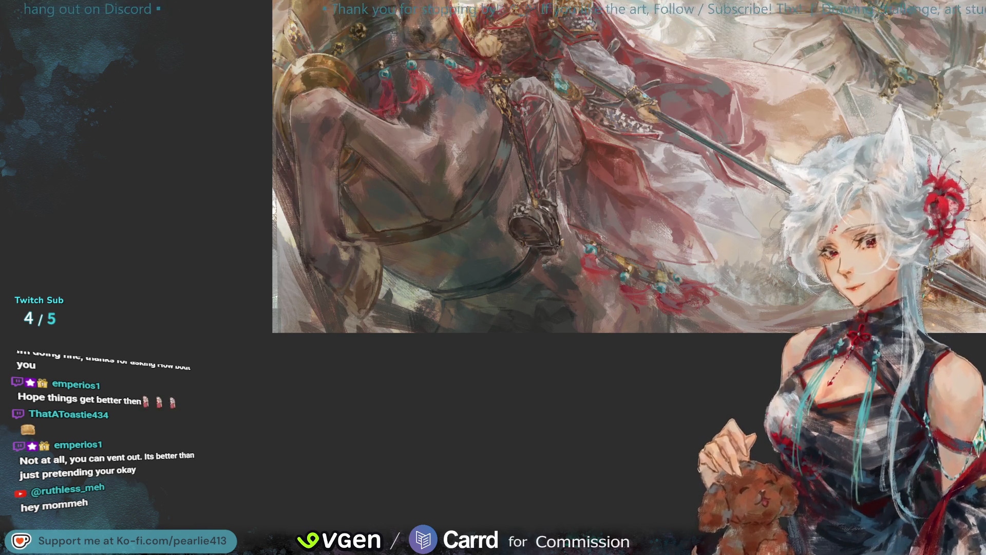
key("ctrl+plus")
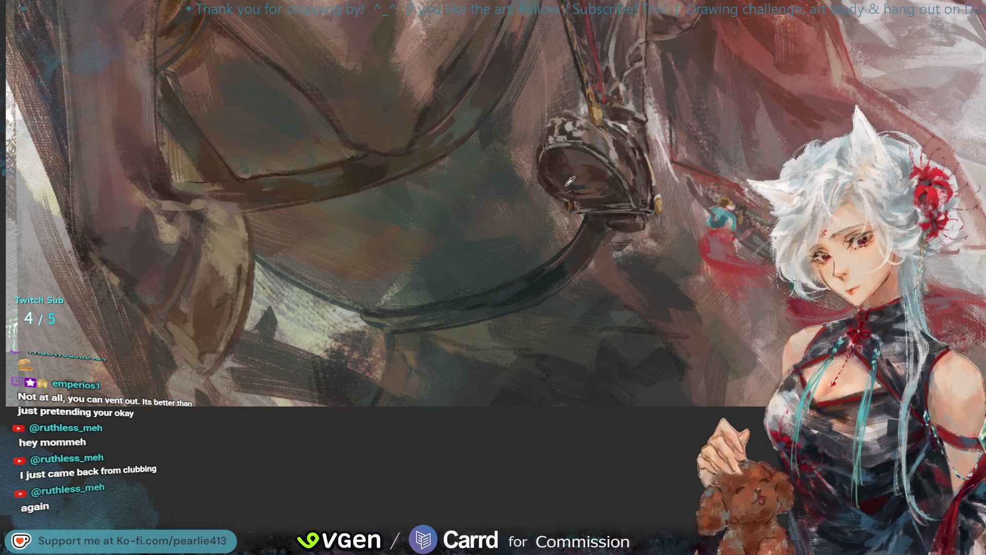
left_click(466, 119, "alt")
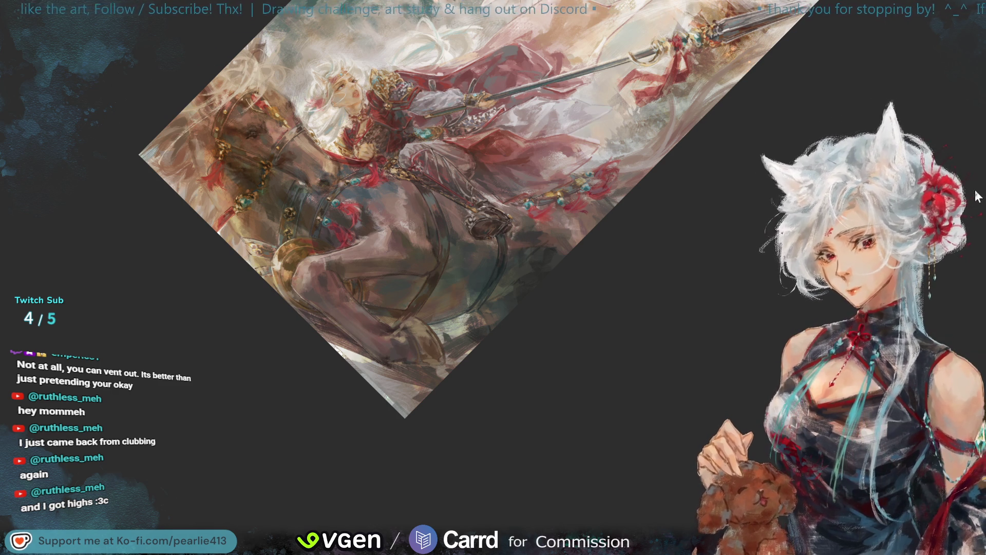
Mirror the canvas, reset the view, and pan the horse and rider into view
key("h")
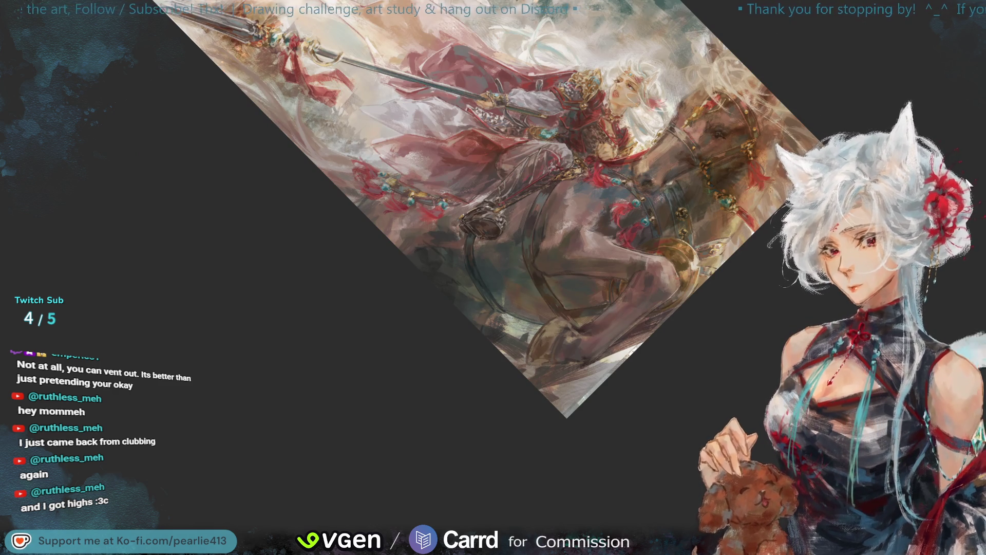
key("ctrl+0")
left_click_drag(962, 174, 962, 83)
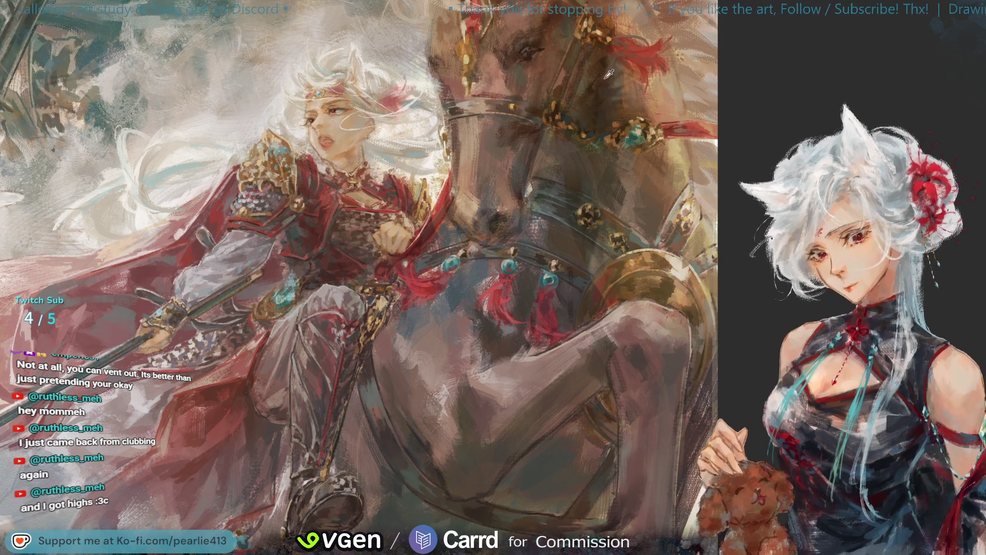
Sample a colour from the horse's head
left_click(599, 97)
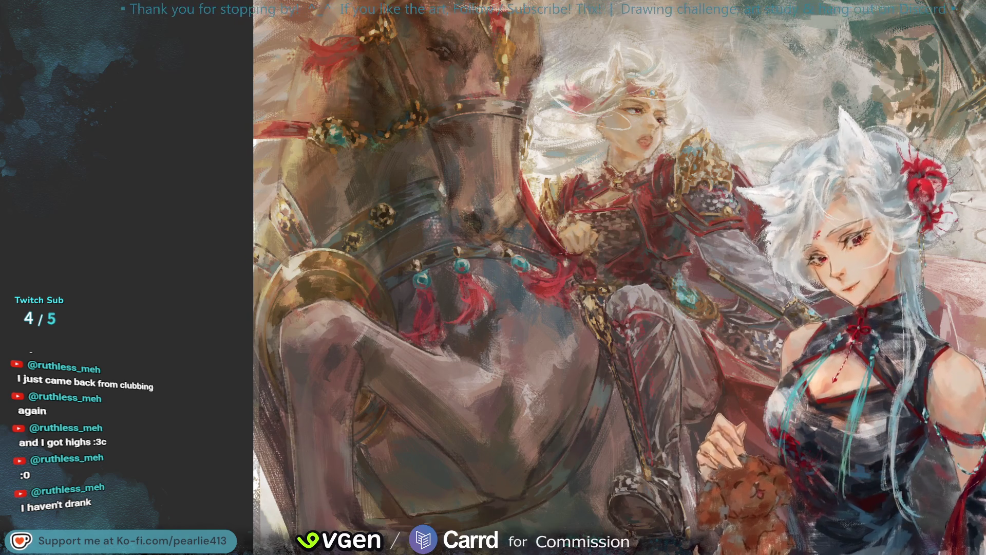
Sample colours near the horse's muzzle and flip the painting back to normal orientation
left_click(452, 340)
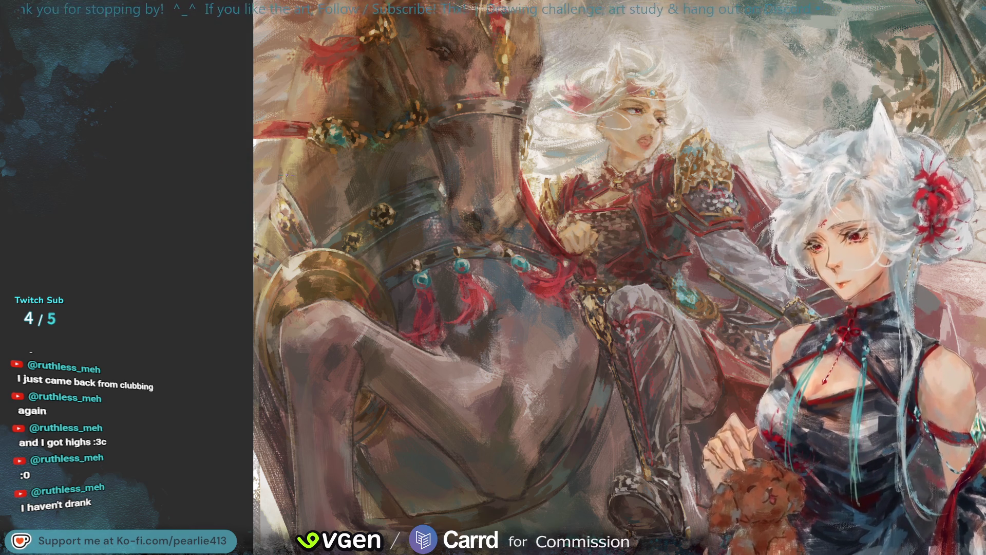
left_click(301, 203)
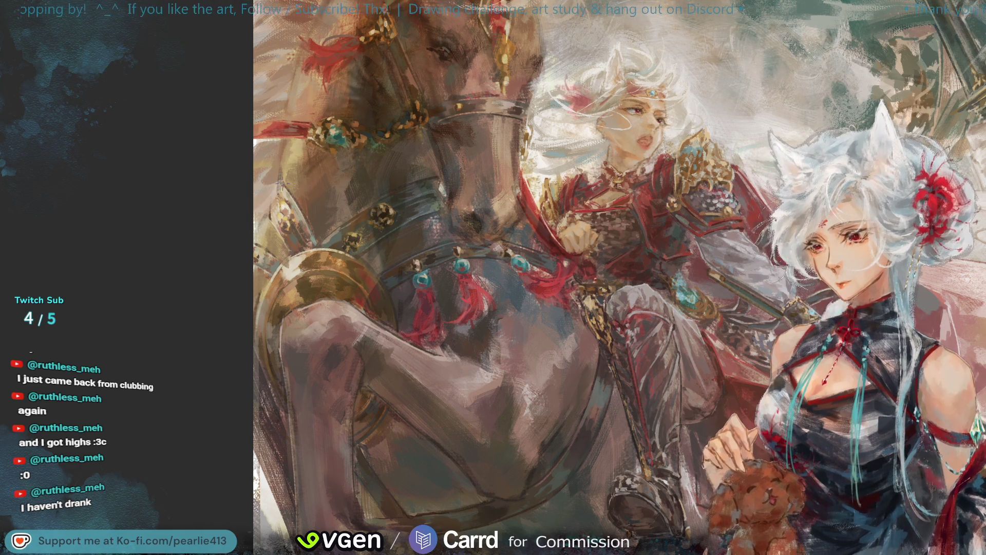
key("h")
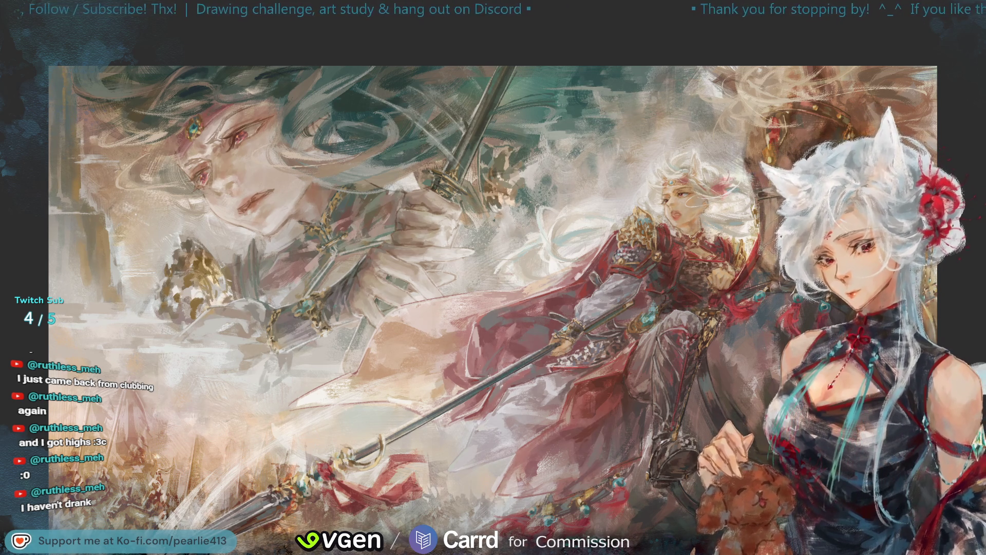
Shrink the painting to compare mirrored and normal views, then zoom back in on the centre
key("ctrl+minus")
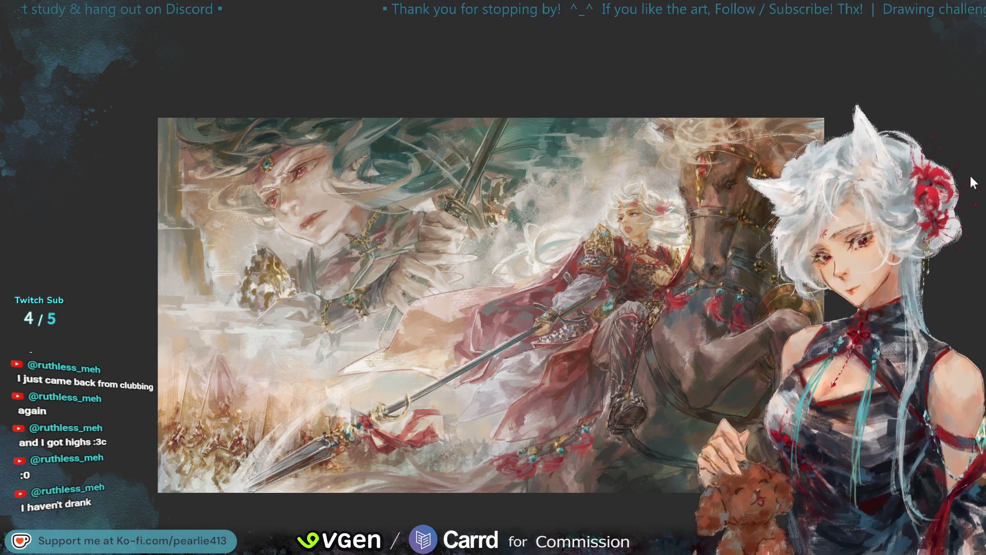
key("ctrl+0")
key("h")
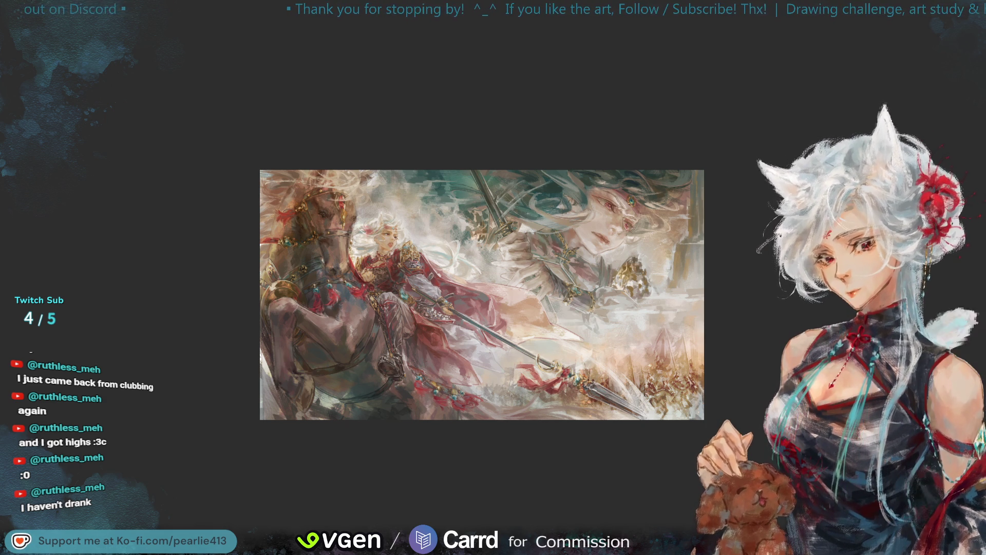
key("m")
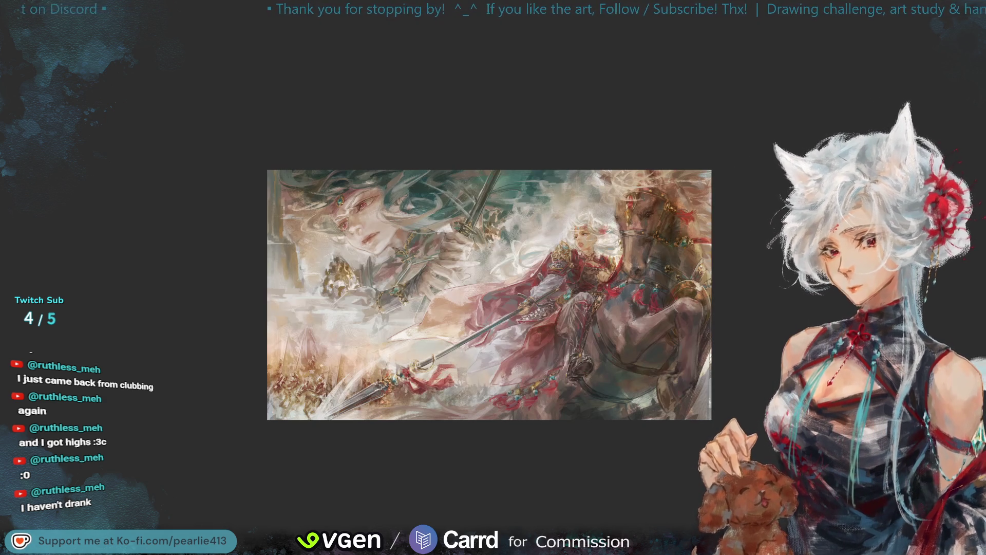
key("ctrl+plus")
key("ctrl+plus")
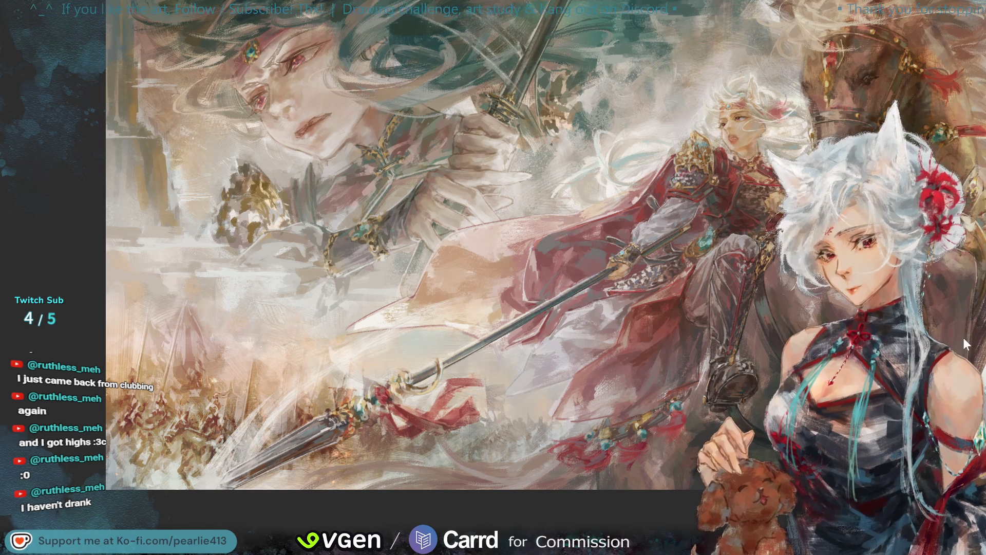
Pan to the ghostly figure's hand and sword, then sample a colour from the painting
key("ctrl+plus")
left_click_drag(815, 80, 918, 77)
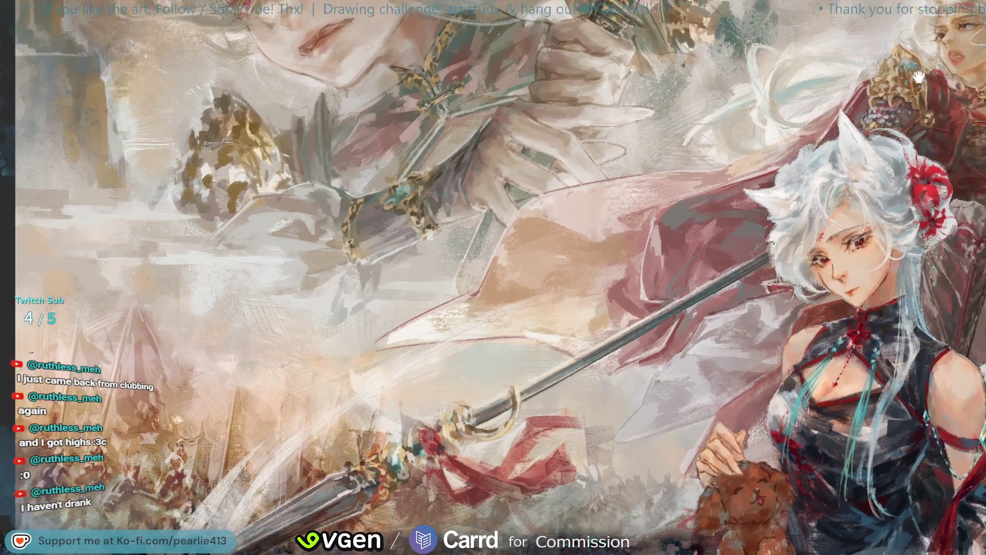
key("ctrl+minus")
key("ctrl+minus")
left_click(421, 178, "alt")
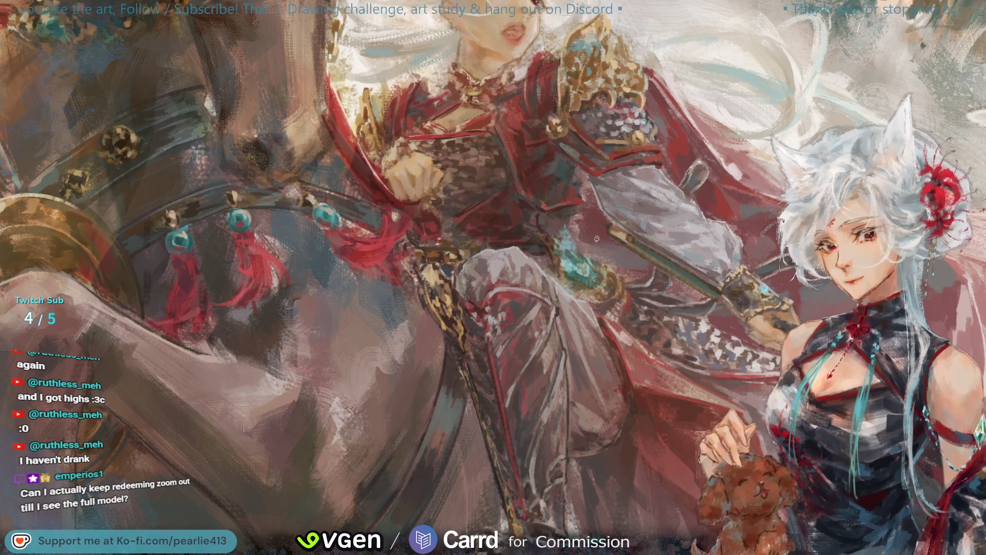
Sample around the turquoise gem and add a light teal glint beside it
left_click(570, 272, "alt")
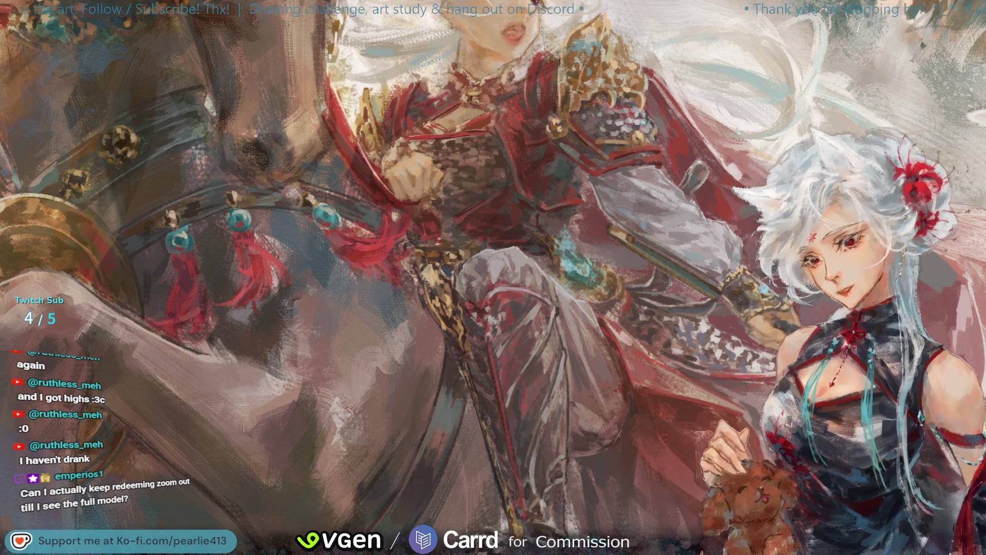
left_click(575, 259, "alt")
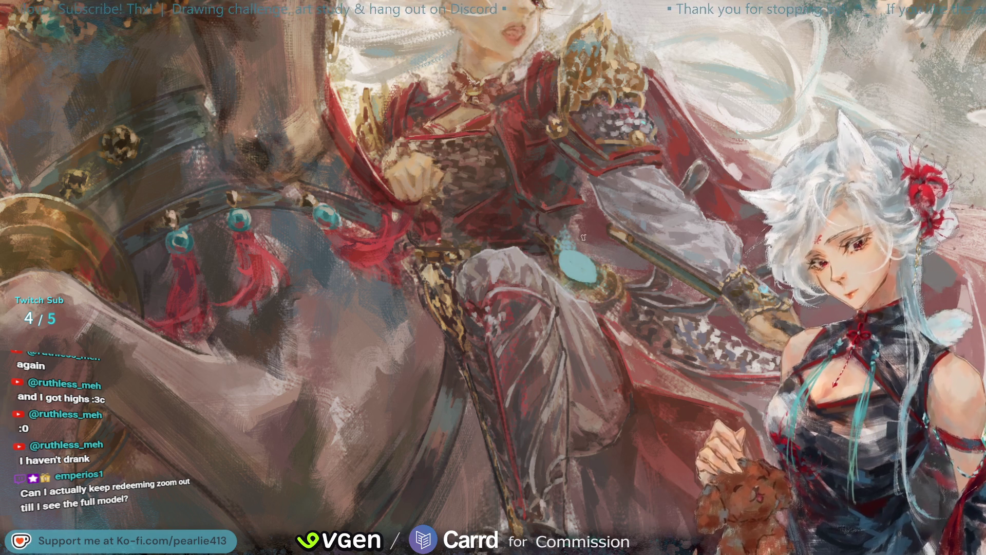
mouse_move(605, 302)
left_mouse_down()
mouse_move(597, 288)
mouse_move(609, 296)
left_mouse_up()
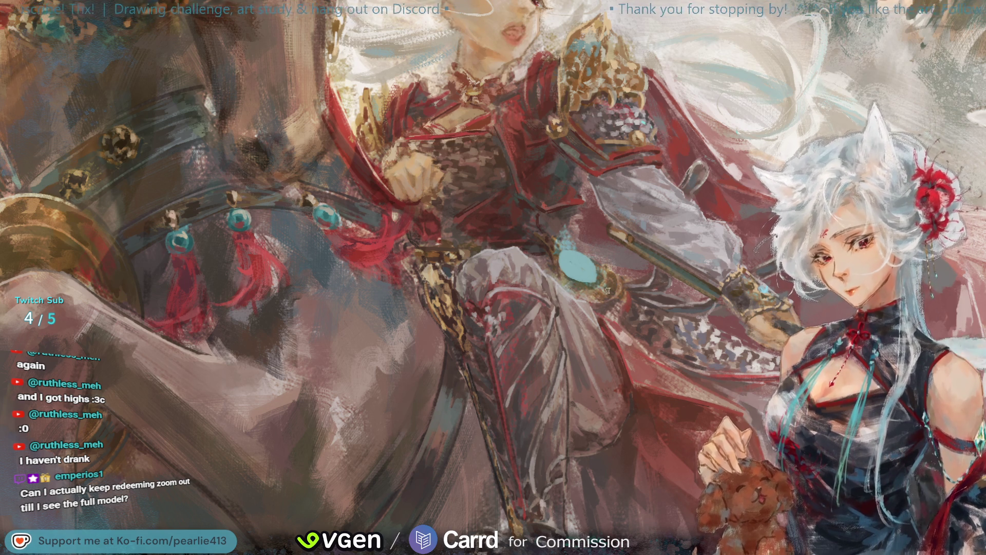
left_click_drag(611, 288, 652, 271)
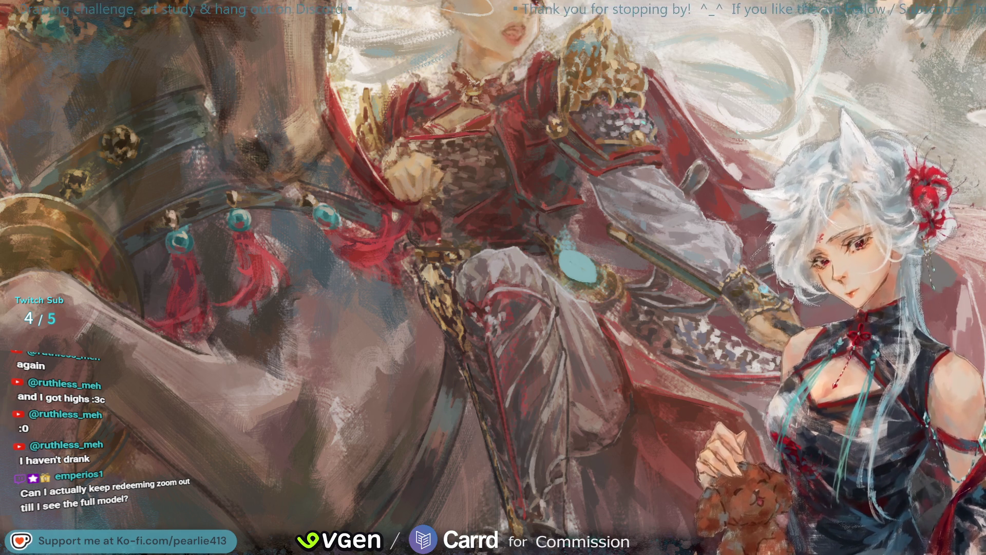
Check the whole painting in mirrored view
scroll(939, 69, "down", 5)
key("h")
scroll(939, 69, "up", 4)
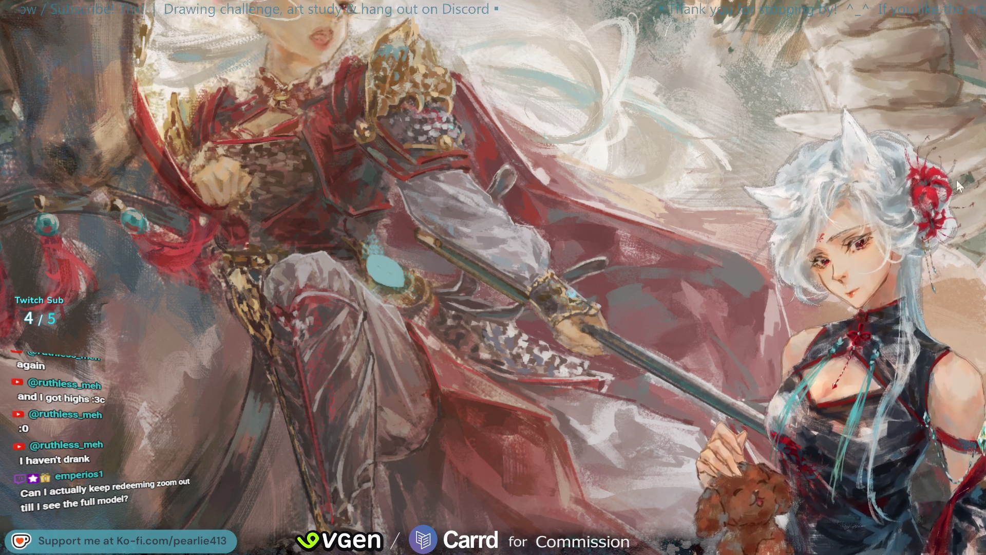
Mirror the painting, then undo the flat teal tassel and gem strokes
key("m")
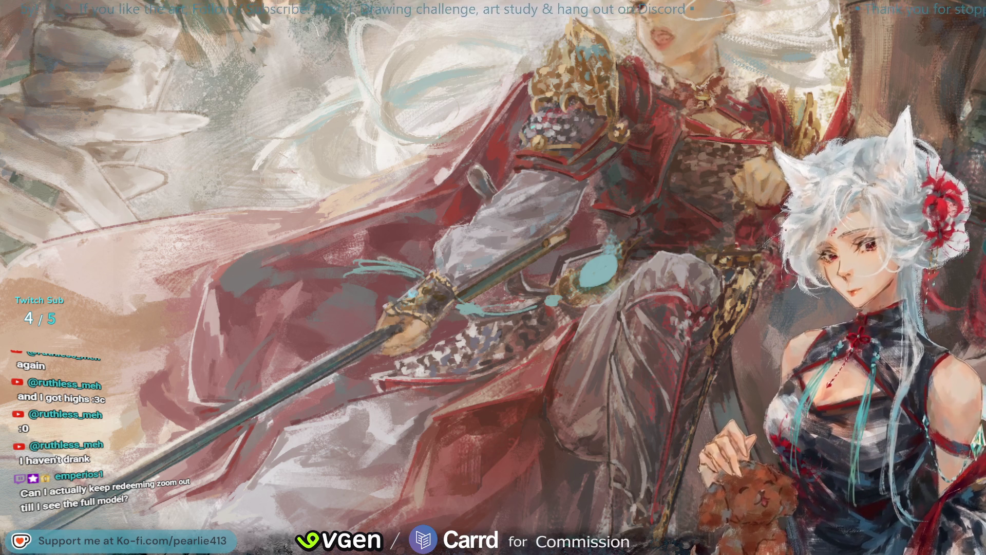
key("ctrl+z")
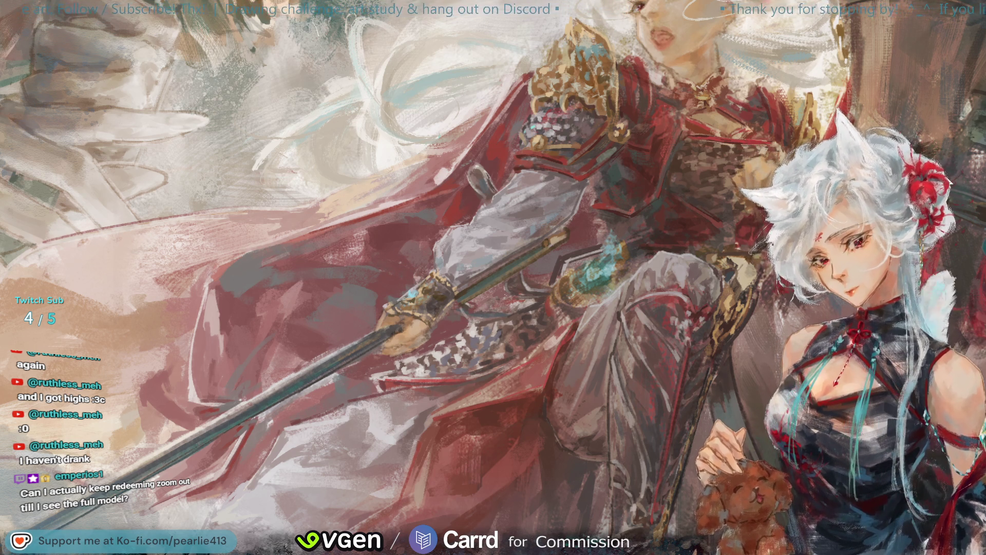
Flip the painting back to normal orientation to view the whole scene
key("h")
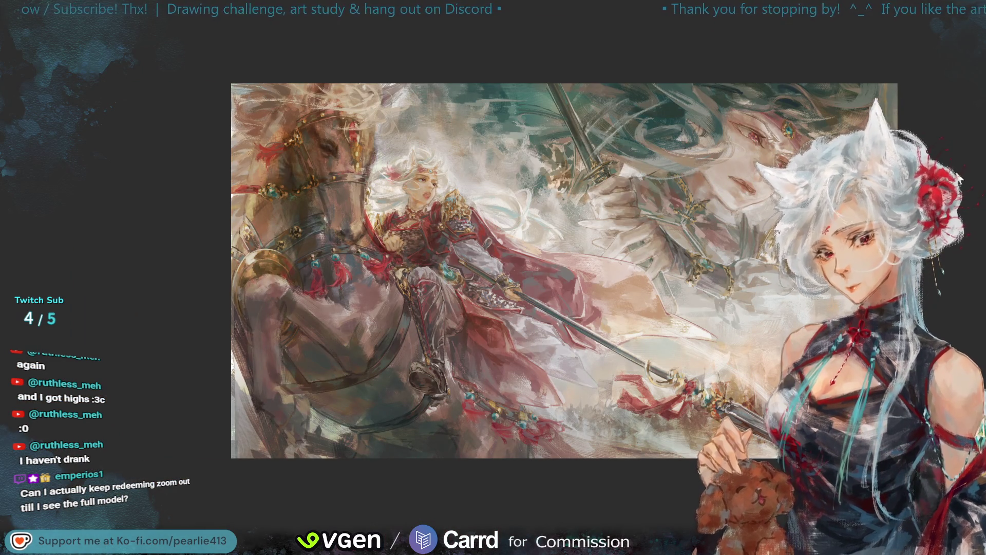
Zoom in two levels for a close-up of the rider's torso and spear arm
key("ctrl+plus")
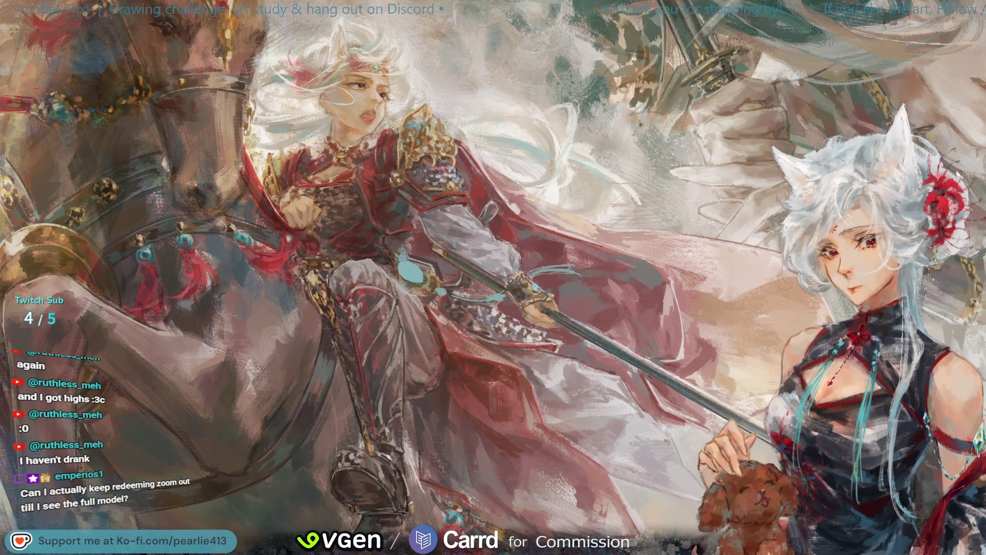
key("ctrl+plus")
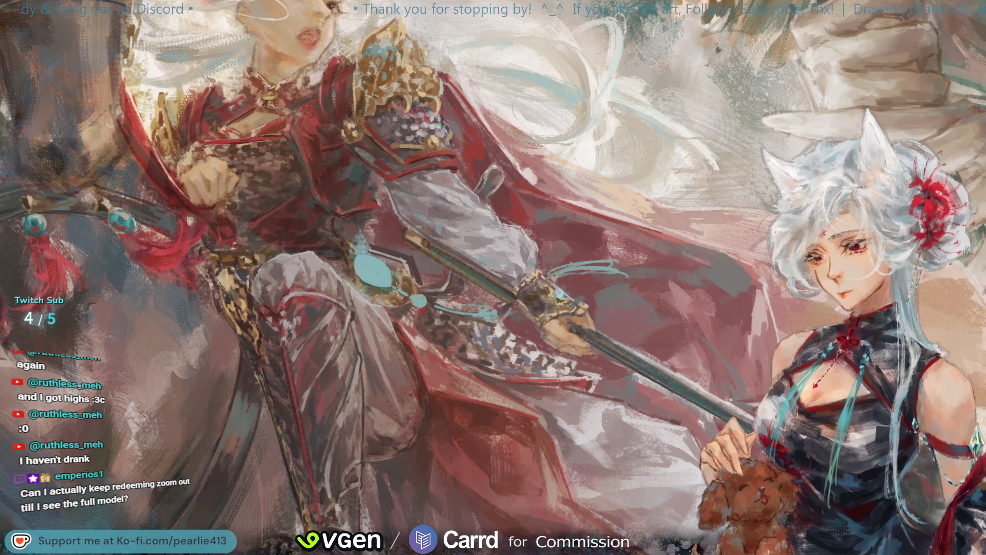
Sample colours from the painting and the rider's face area to repaint the armour and sleeve
mouse_move(424, 358)
left_mouse_down()
mouse_move(420, 374)
mouse_move(466, 409)
left_mouse_up()
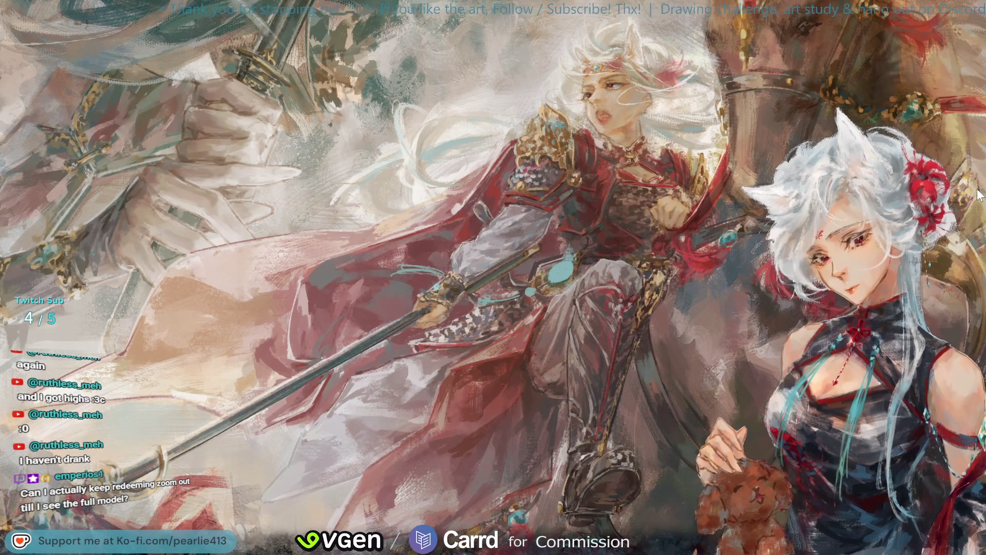
mouse_move(550, 135)
left_mouse_down()
mouse_move(540, 136)
mouse_move(549, 138)
left_mouse_up()
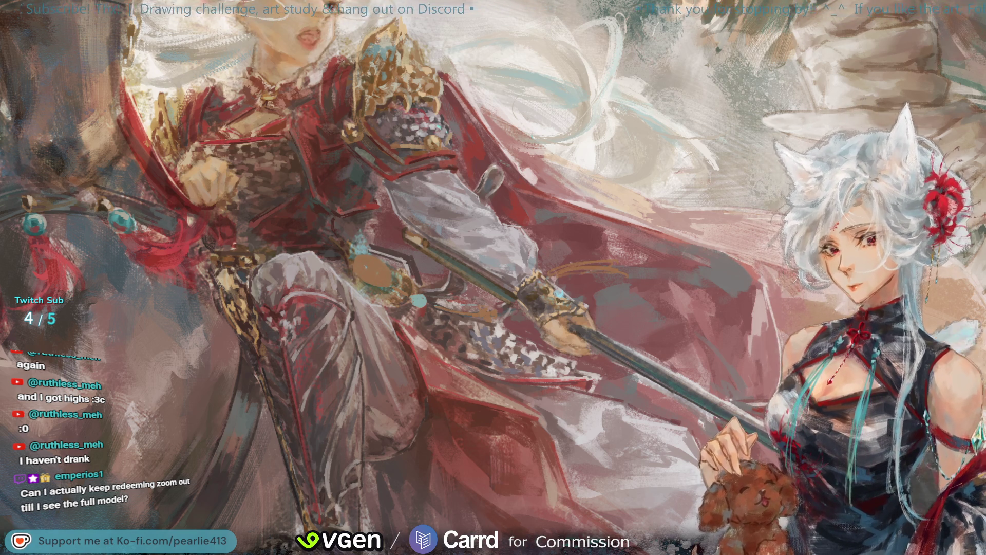
Mirror the painting to check the rider's proportions
key("m")
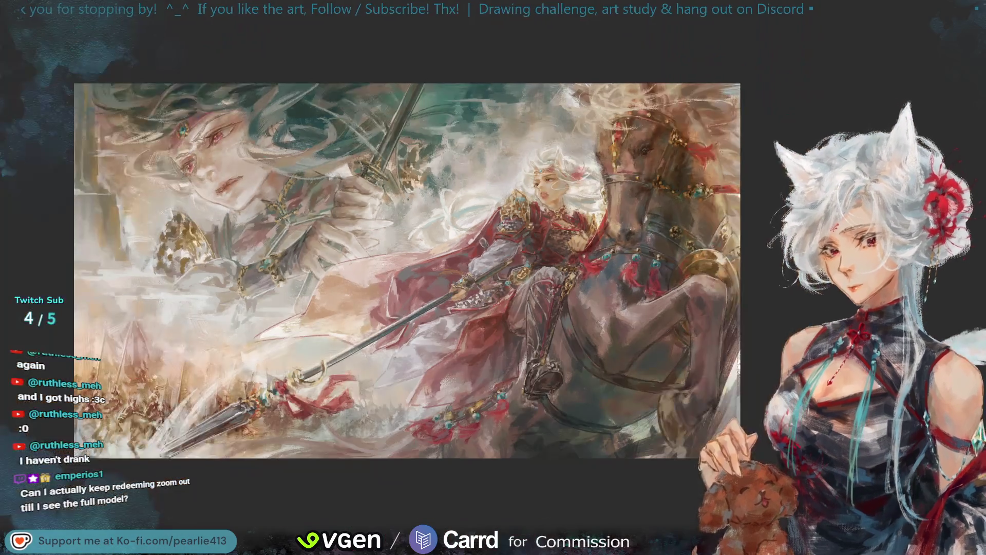
Flip the canvas to check the composition, flip it back, and zoom in close on the rider
key("h")
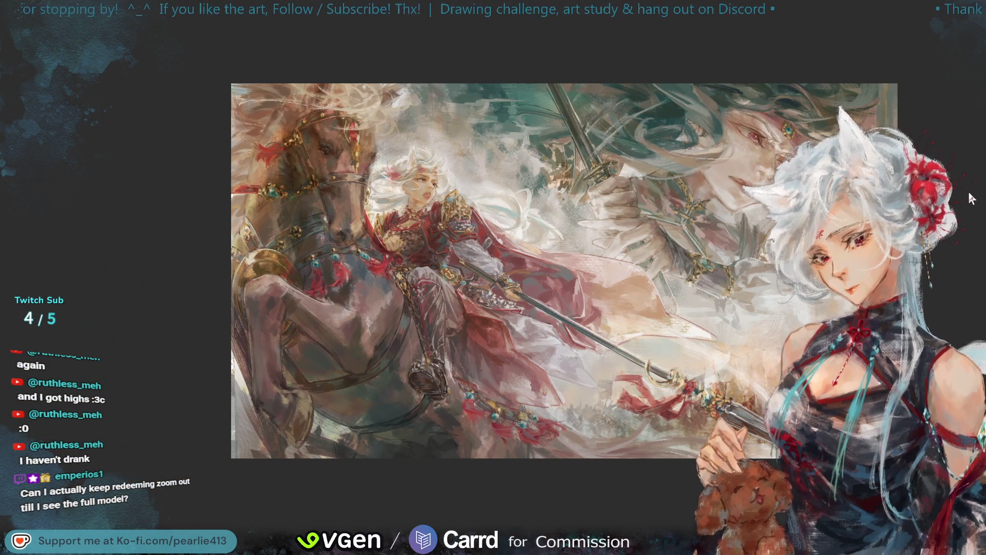
key("h")
key("ctrl+equal")
key("ctrl+equal")
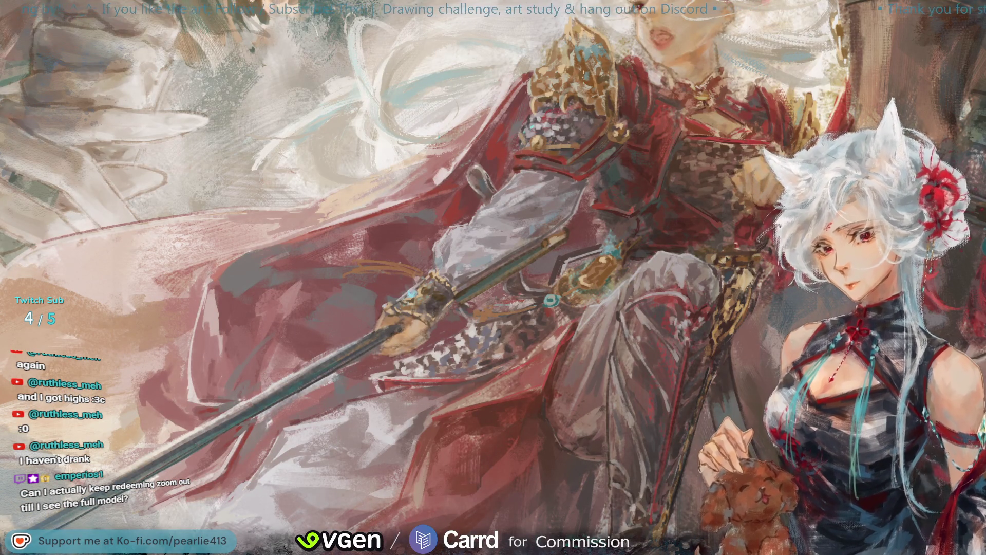
Sample colours from the rider's shoulder, sleeve and near the spear hilt to paint the sleeve and hand
left_click(614, 101, "alt")
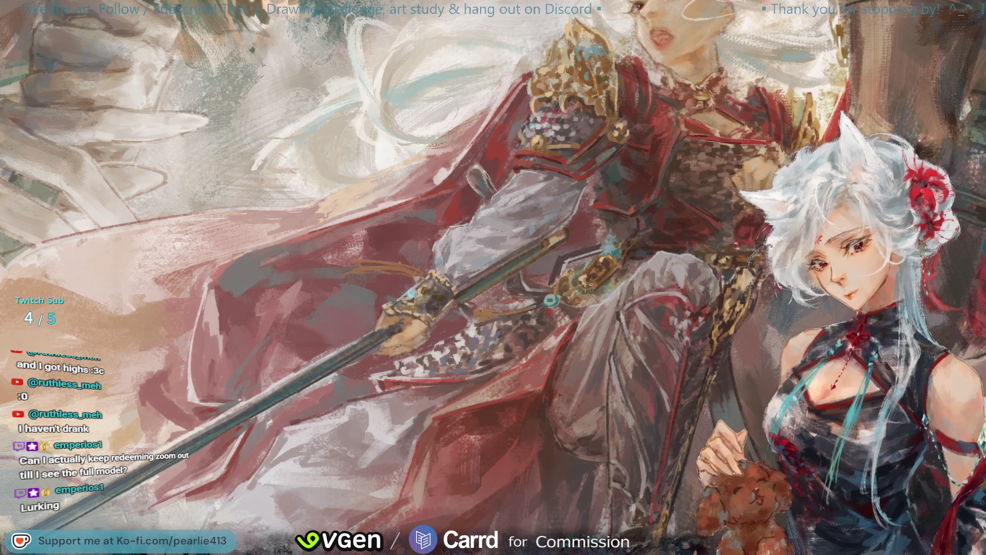
left_click(589, 277, "alt")
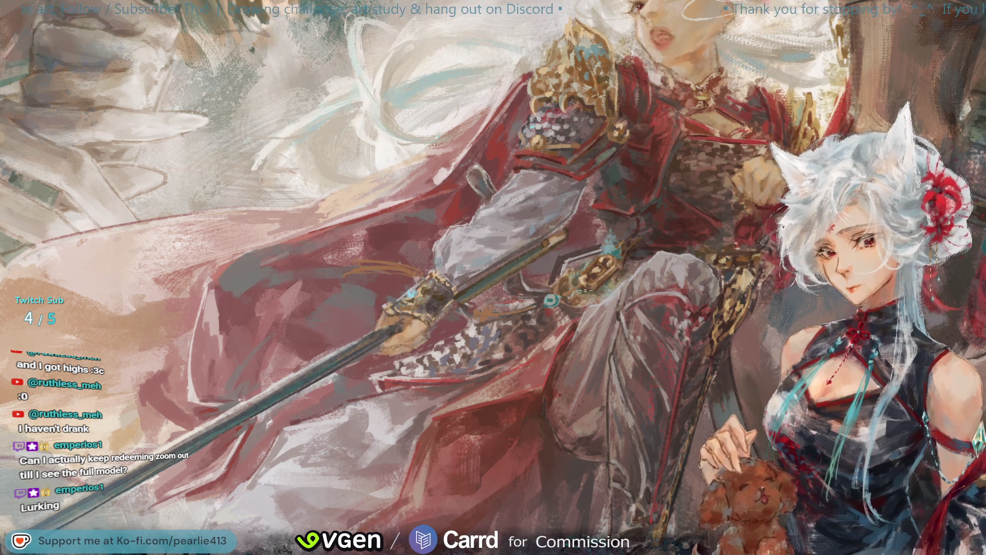
left_click(594, 265, "alt")
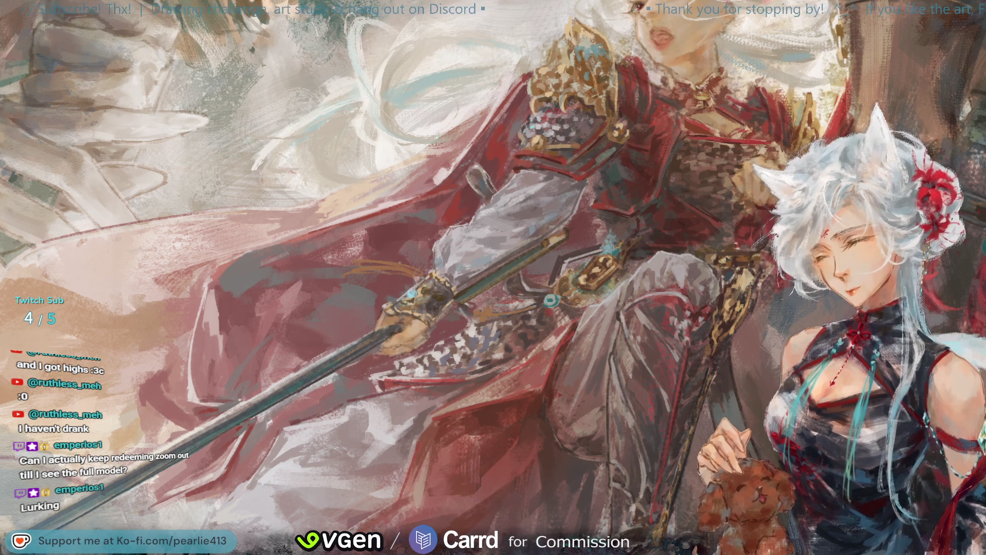
left_click(612, 251, "alt")
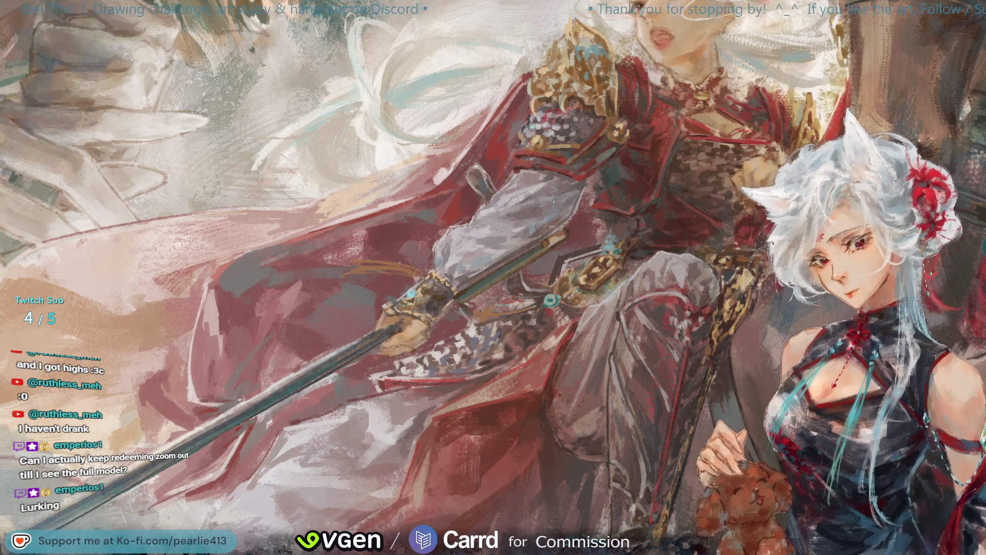
left_click(615, 105, "alt")
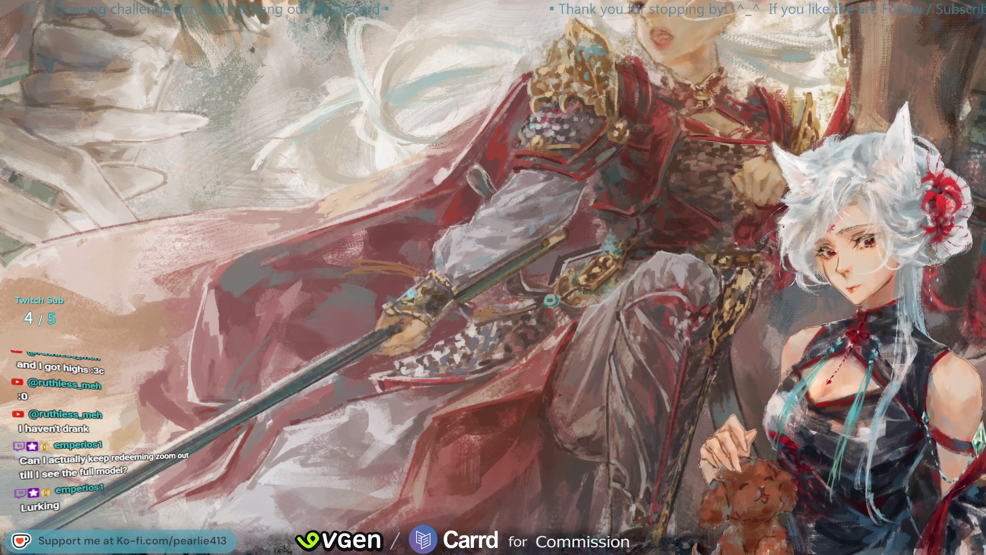
left_click(584, 280, "alt")
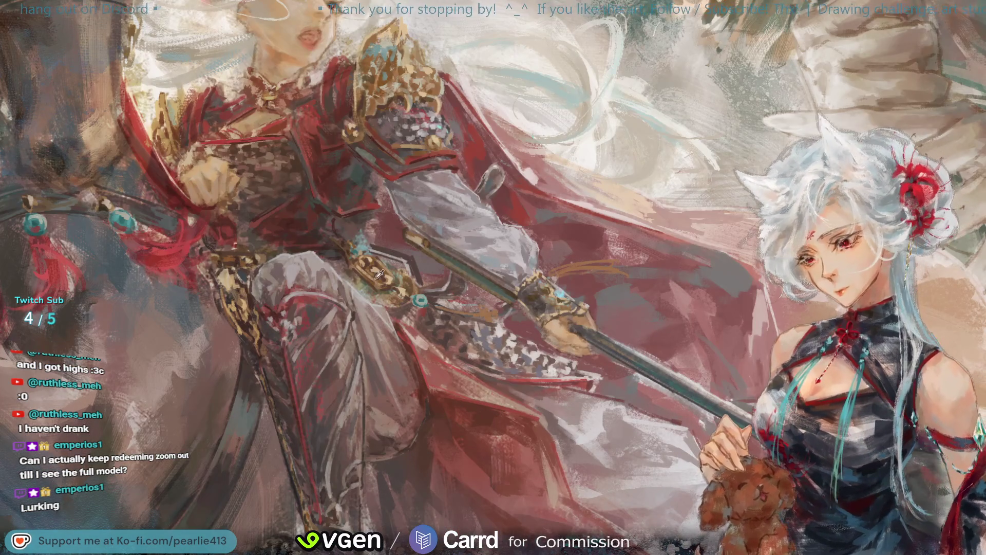
Sample a colour from the painting for the rider's arm armour and red cloak
left_click(377, 264)
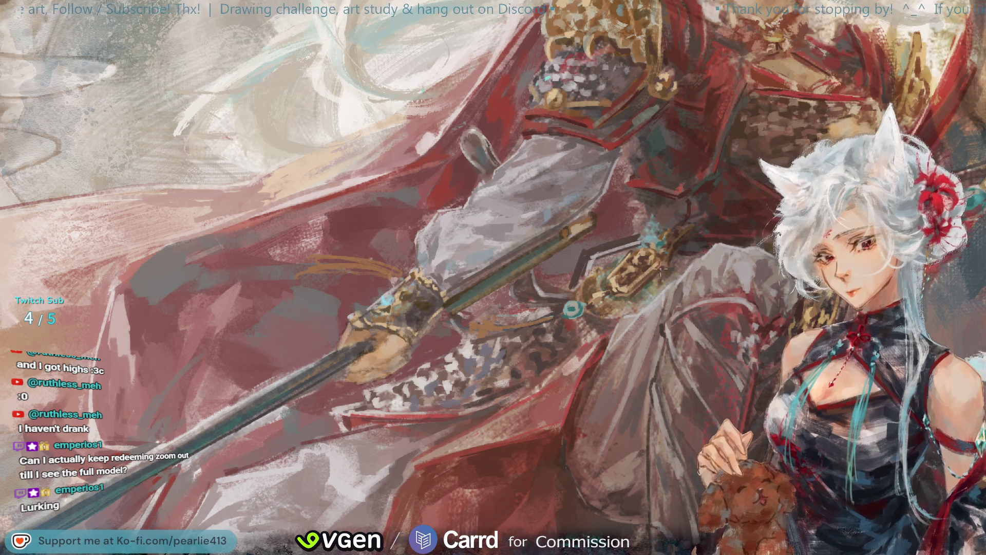
Sample two nearby brown tones for the rider's leg armour and the spear's decorative fitting
left_click(648, 255, "alt")
left_click(651, 252, "alt")
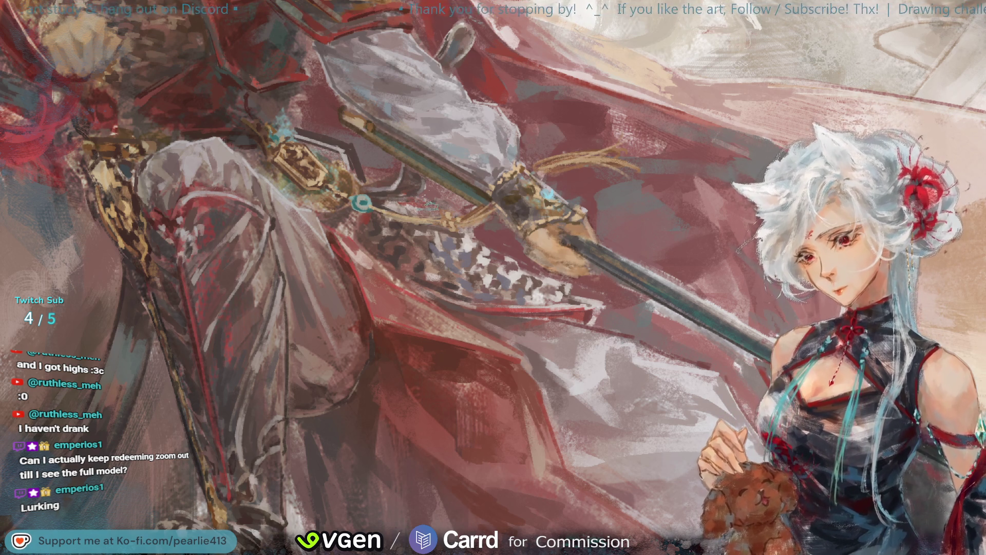
Sample gold tones from the spear ornament to touch it up, then fit the whole illustration in view
left_click(456, 216, "alt")
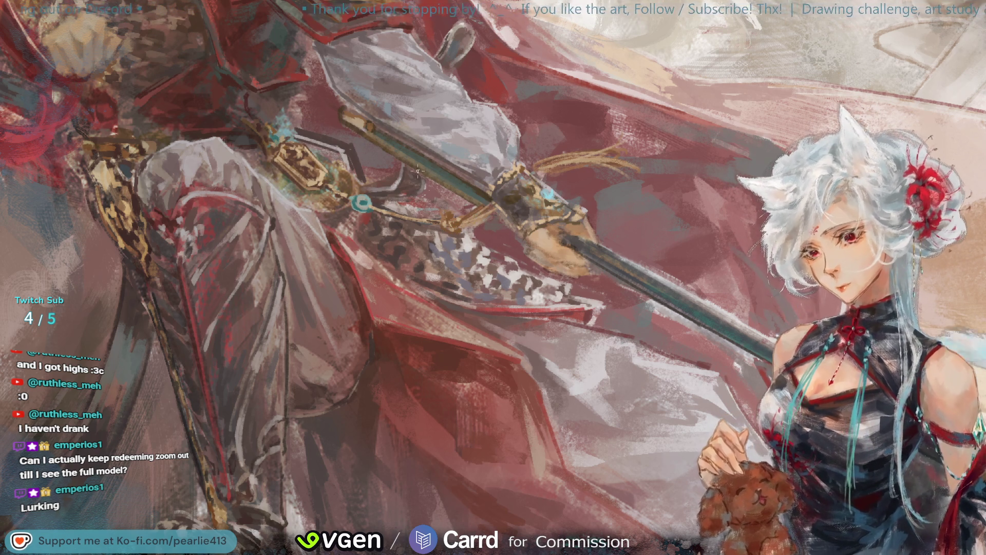
left_click(302, 147)
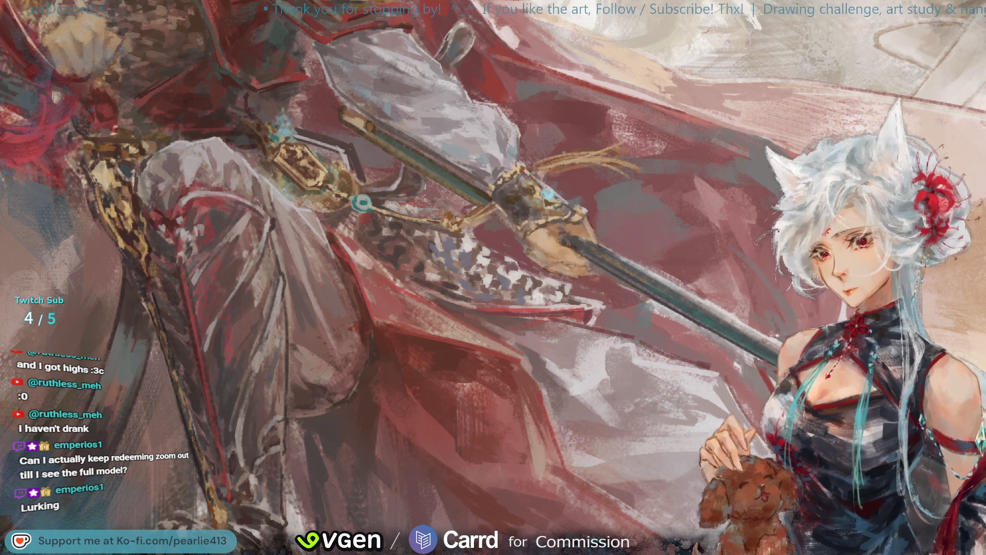
left_click(324, 180)
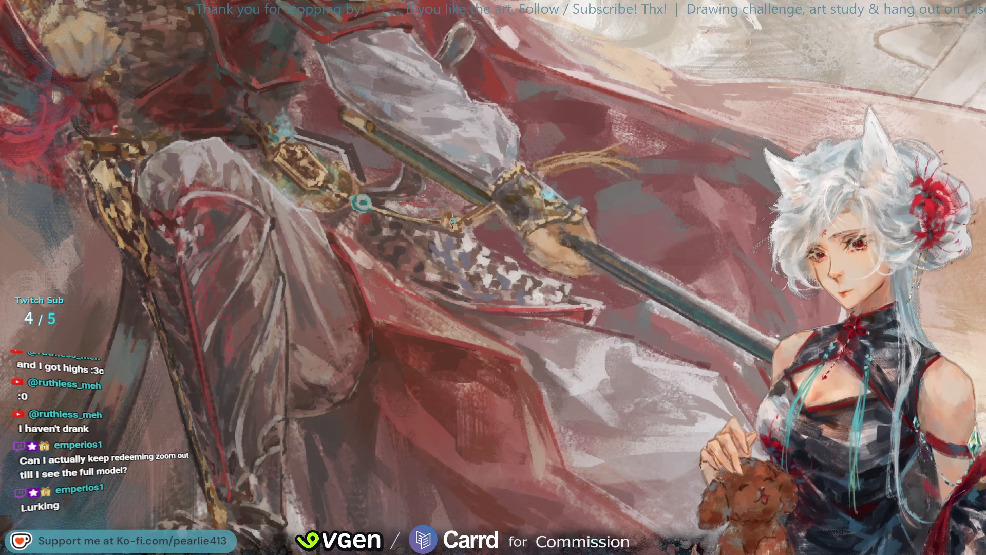
left_click(363, 198)
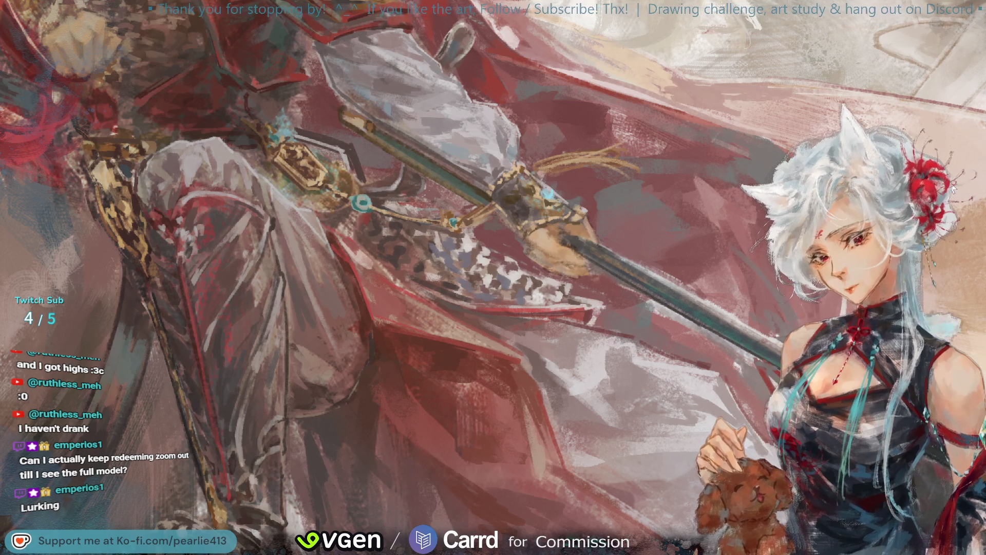
key("ctrl+0")
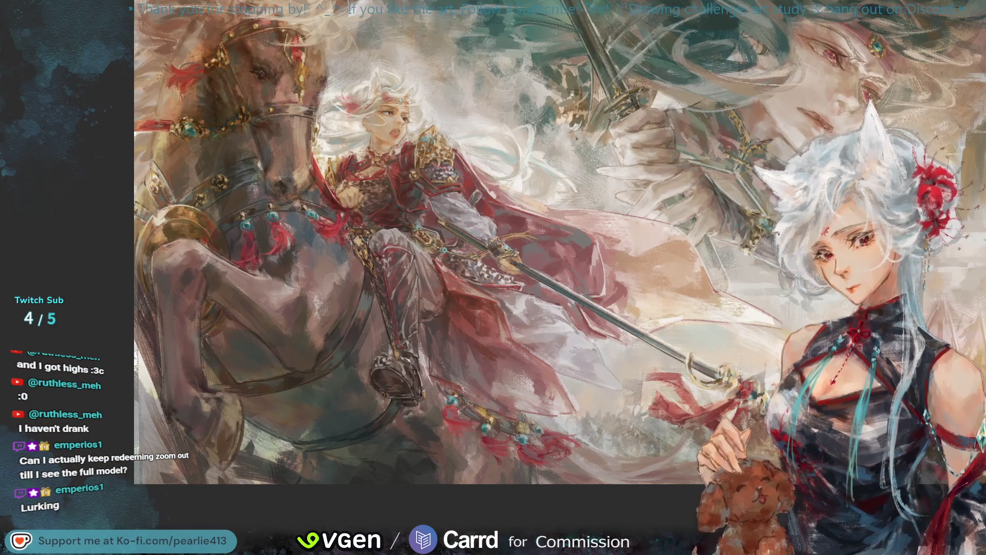
Mirror the canvas to check the composition and zoom in on the rider and spear
key("h")
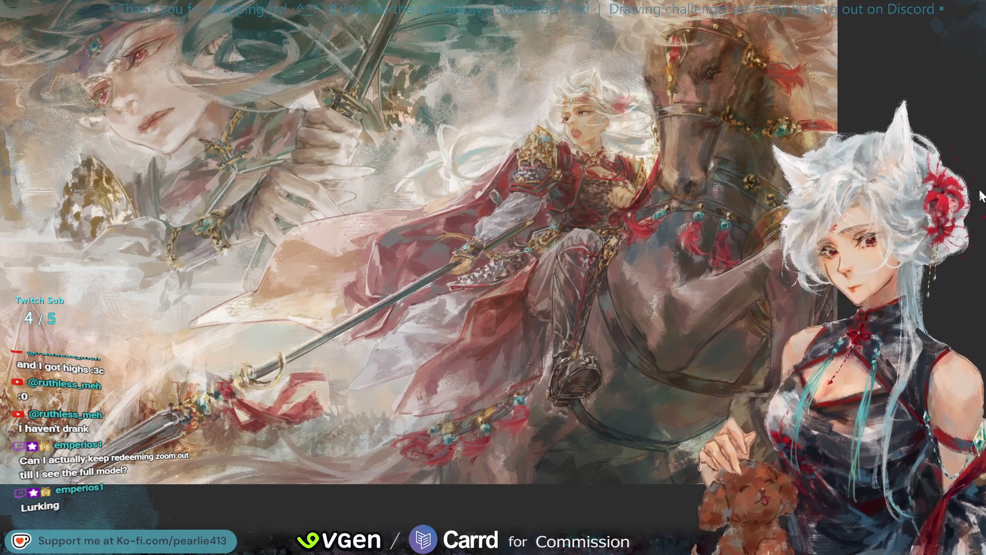
key("ctrl+plus")
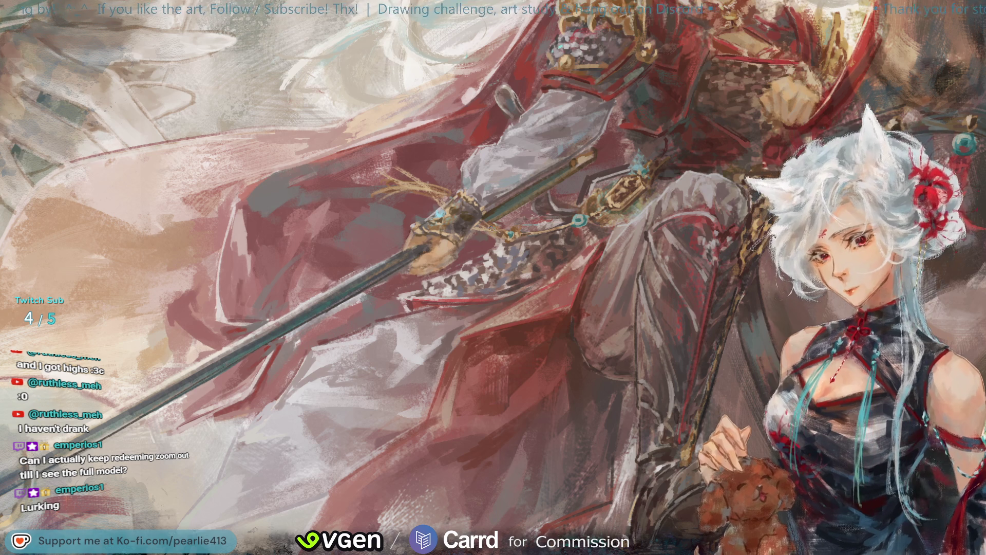
left_click_drag(873, 82, 893, 74)
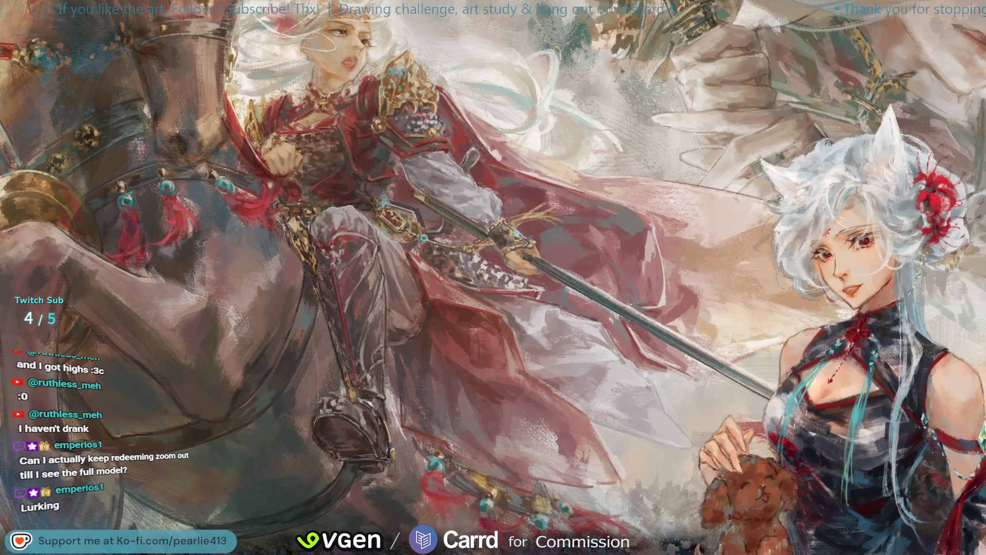
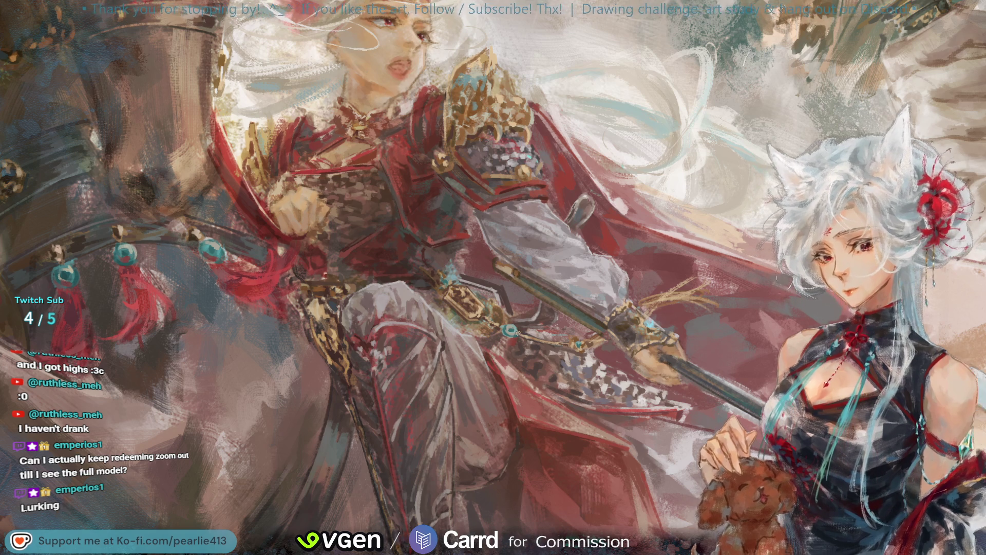
Mirror the canvas view horizontally to recheck the rider's composition
key("m")
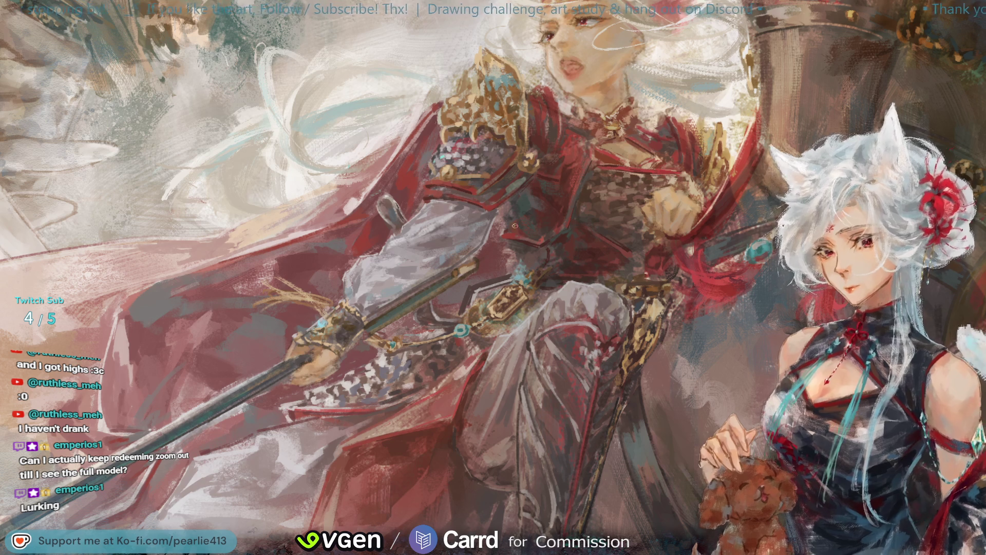
Sample colours from the rider's armour, belt and leg armour with the eyedropper
left_click(481, 339)
left_click(441, 368)
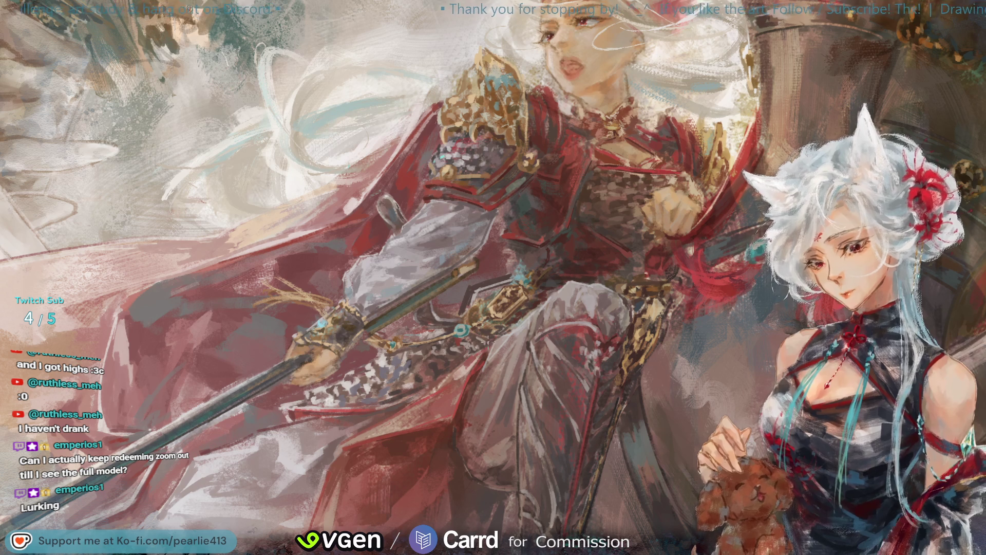
left_click(477, 297, "alt")
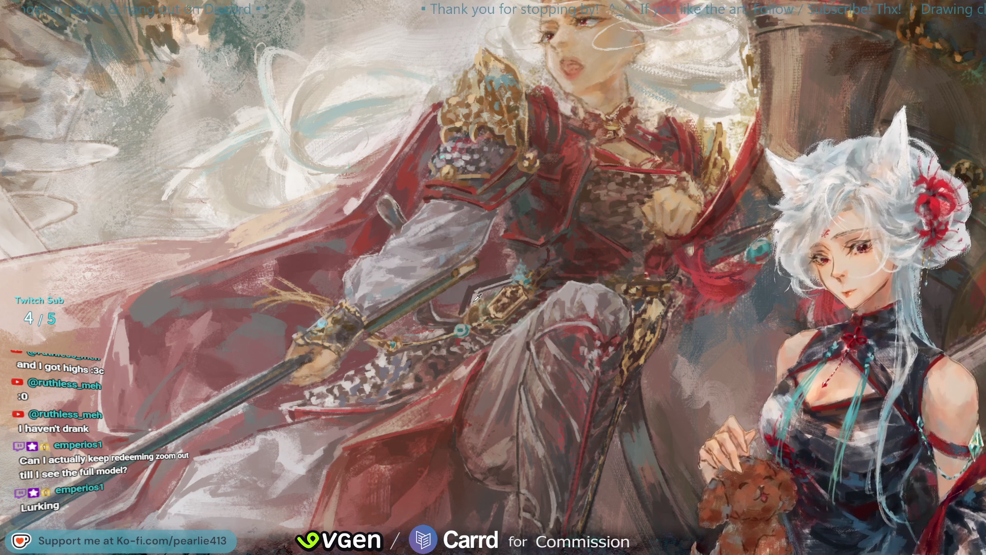
left_click(444, 324, "alt")
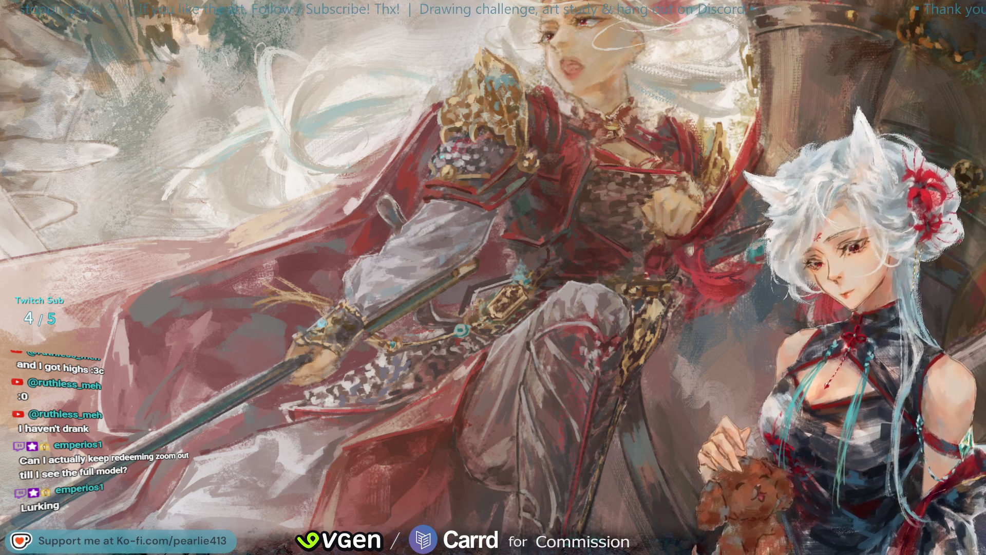
left_click(469, 342, "alt")
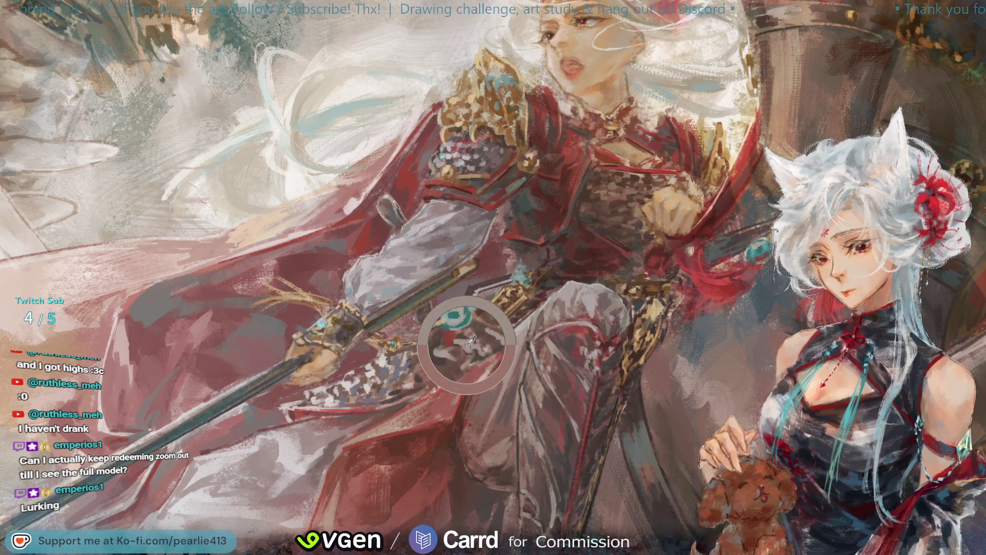
Sample two more colours from higher on the rider's leg armour
left_click(473, 292, "alt")
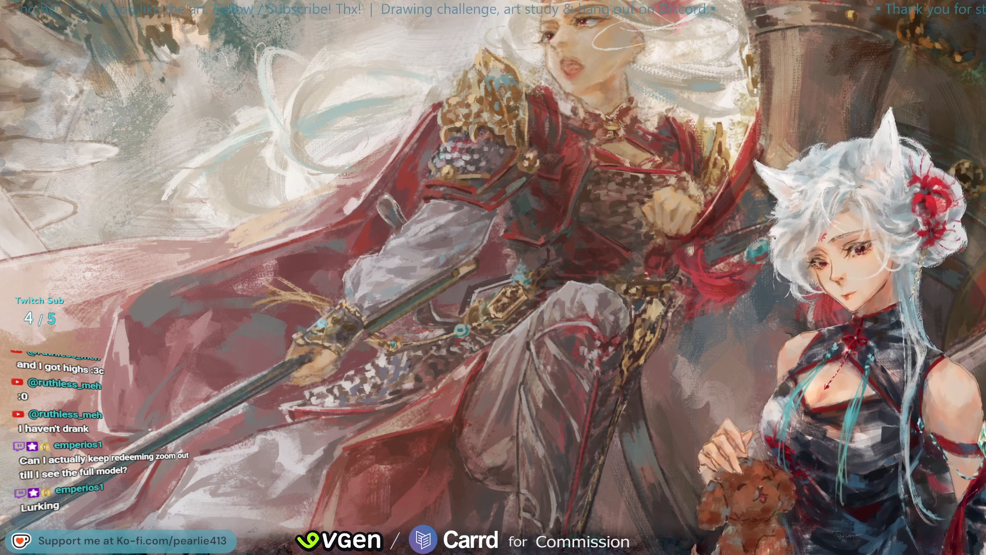
left_click(481, 309, "alt")
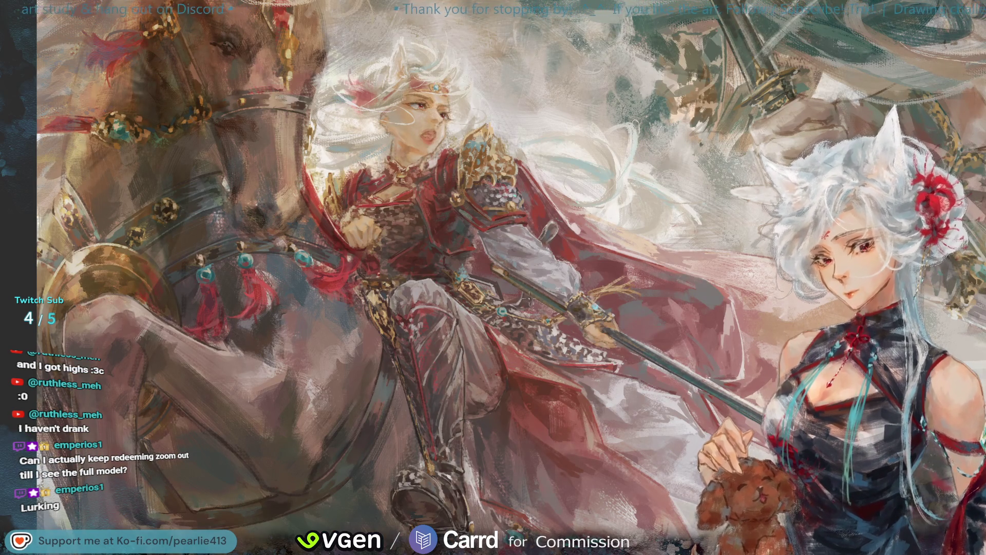
Sample colours around the rider's sword and gauntlet, then mirror the canvas and zoom in
mouse_move(527, 316)
left_mouse_down()
mouse_move(532, 324)
mouse_move(518, 323)
left_mouse_up()
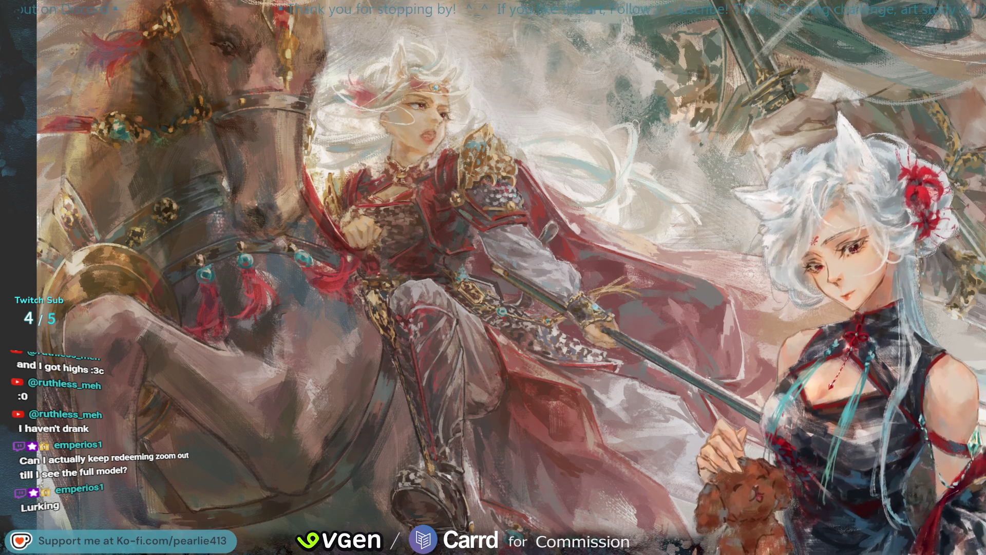
left_click_drag(506, 286, 506, 287)
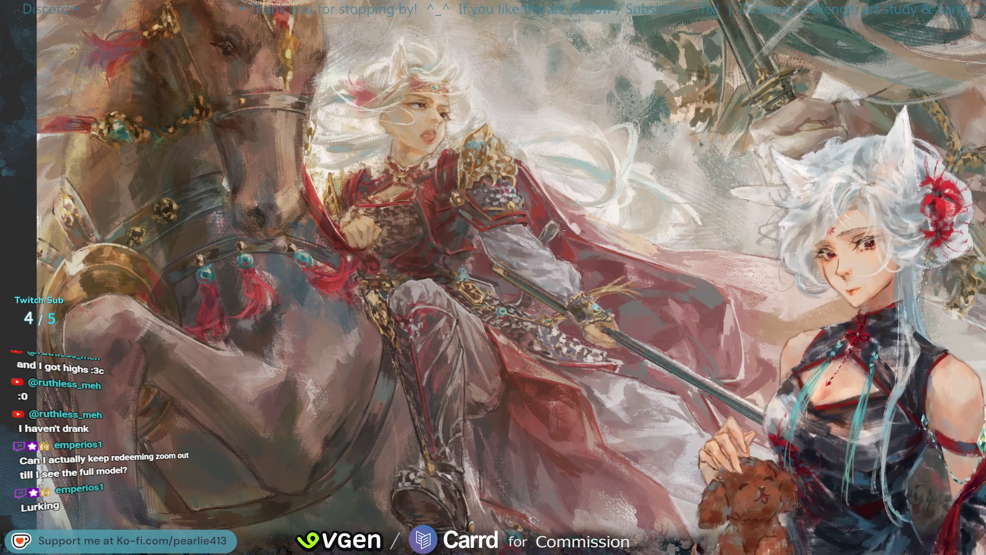
key("h")
key("ctrl+plus")
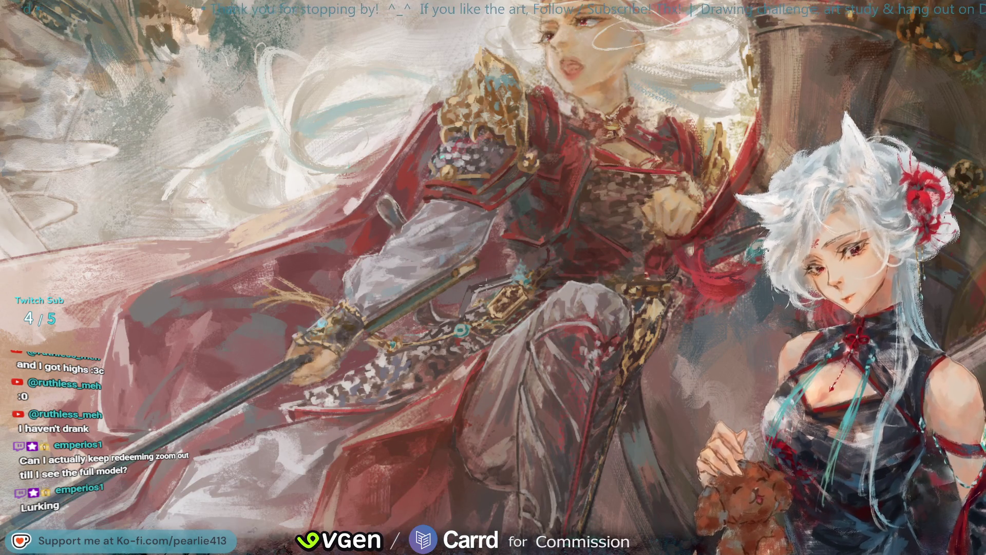
Sample several colours from the rider's armoured leg near the knee
left_click_drag(476, 282, 471, 294)
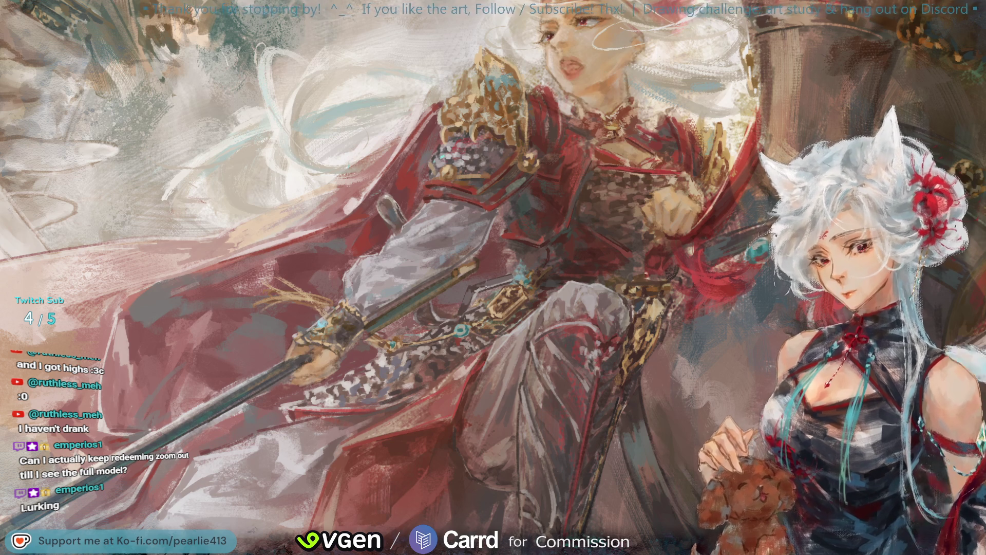
left_click(476, 293)
left_click(480, 286)
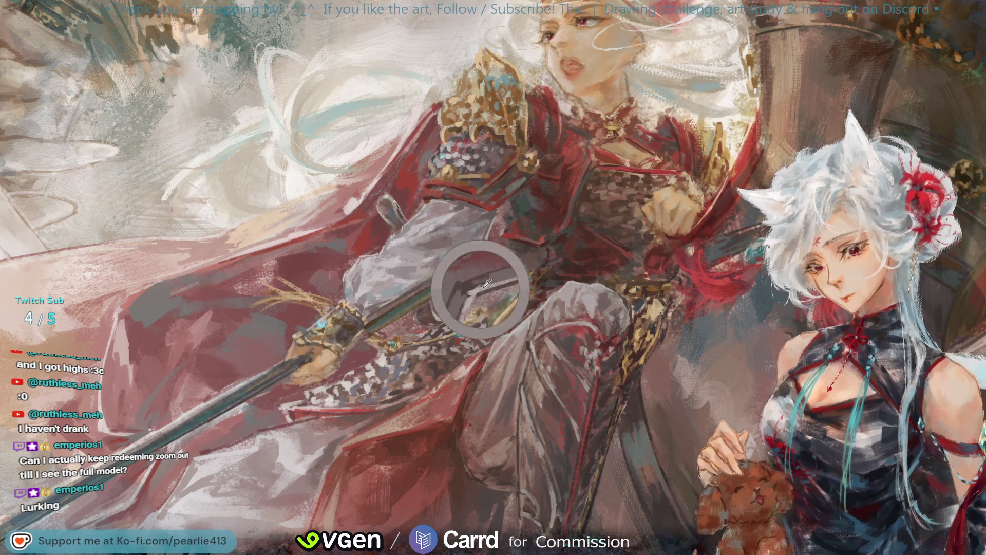
left_click(481, 282)
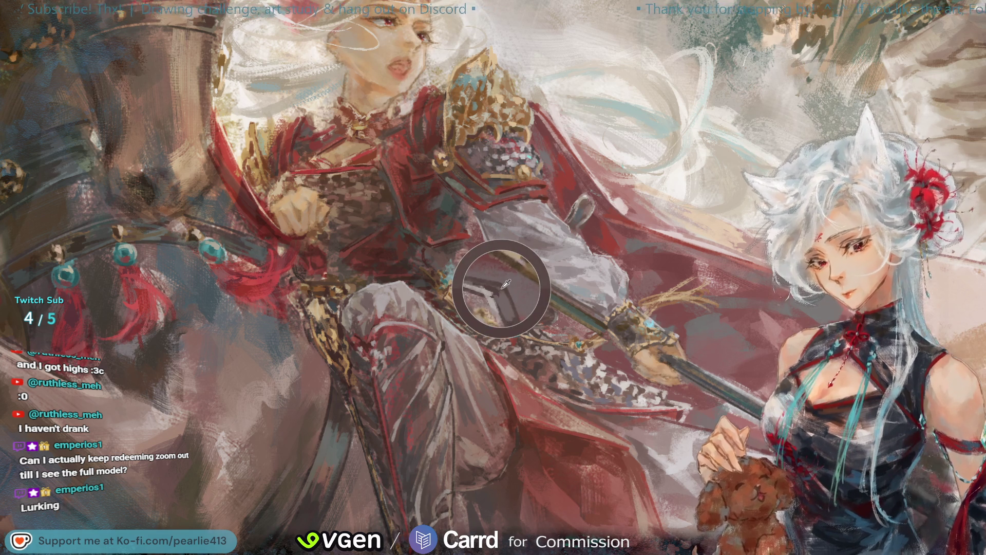
Flip the canvas back and forth to compare, then sample colours from the warrior's armour
key("h")
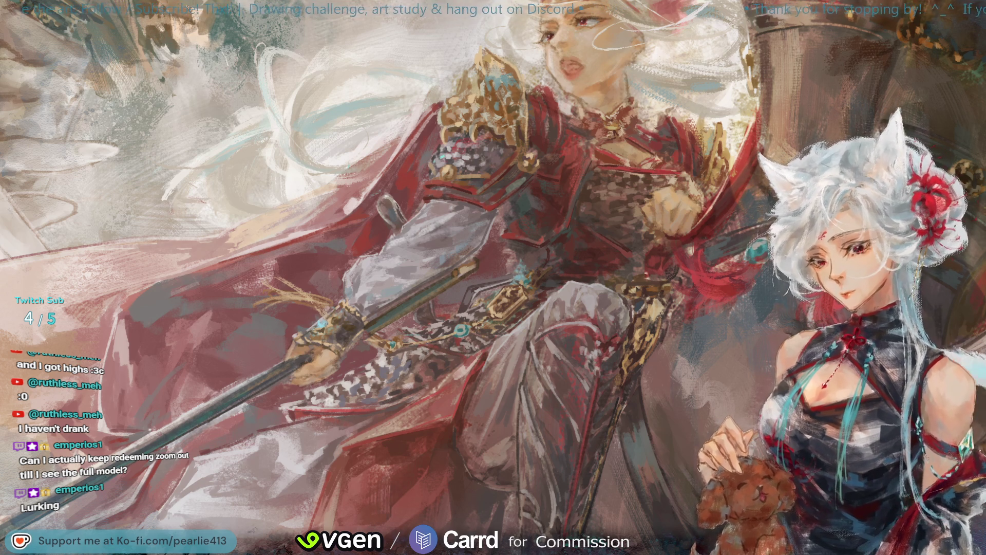
key("h")
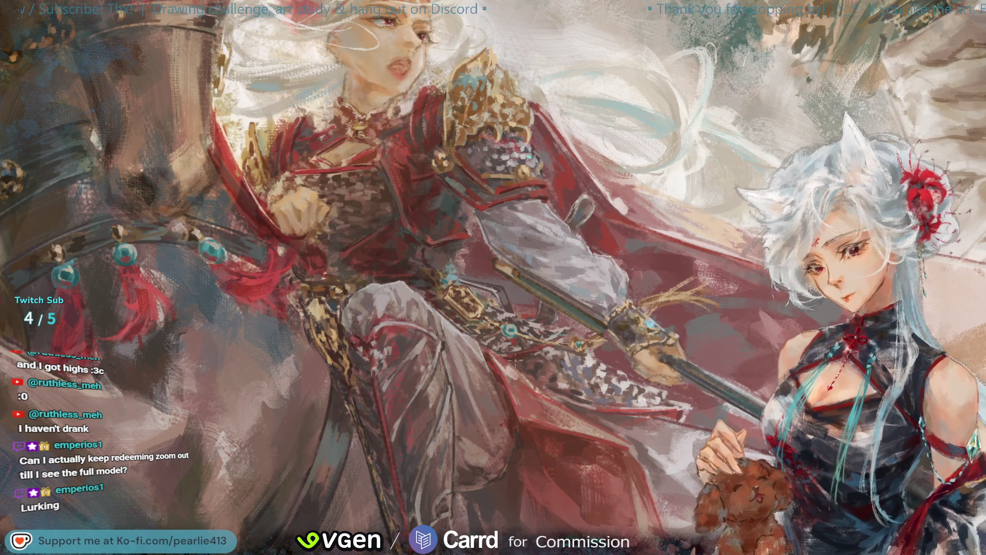
left_click(539, 347)
left_click(608, 410)
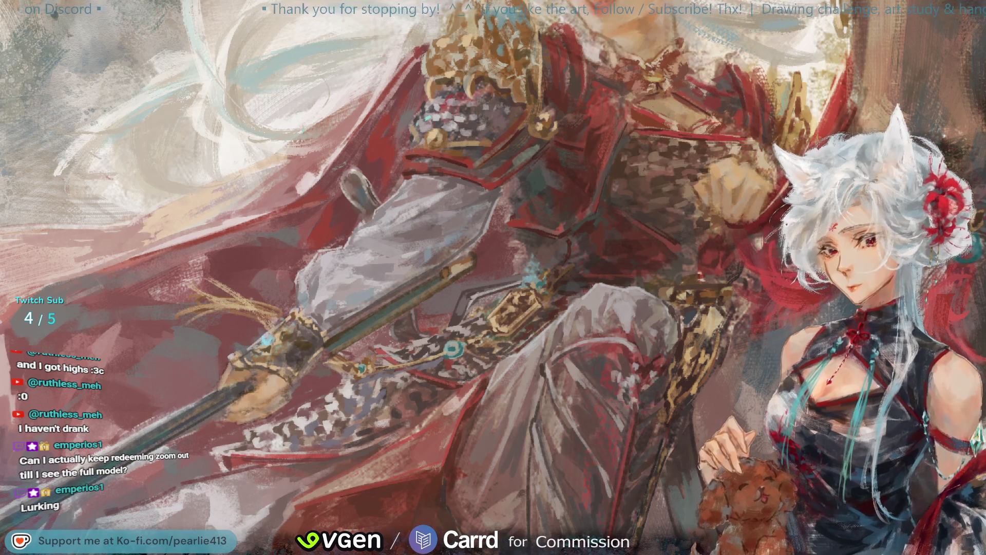
Zoom out to the whole warrior figure and flip the view to check her pose
key("ctrl+0")
key("h")
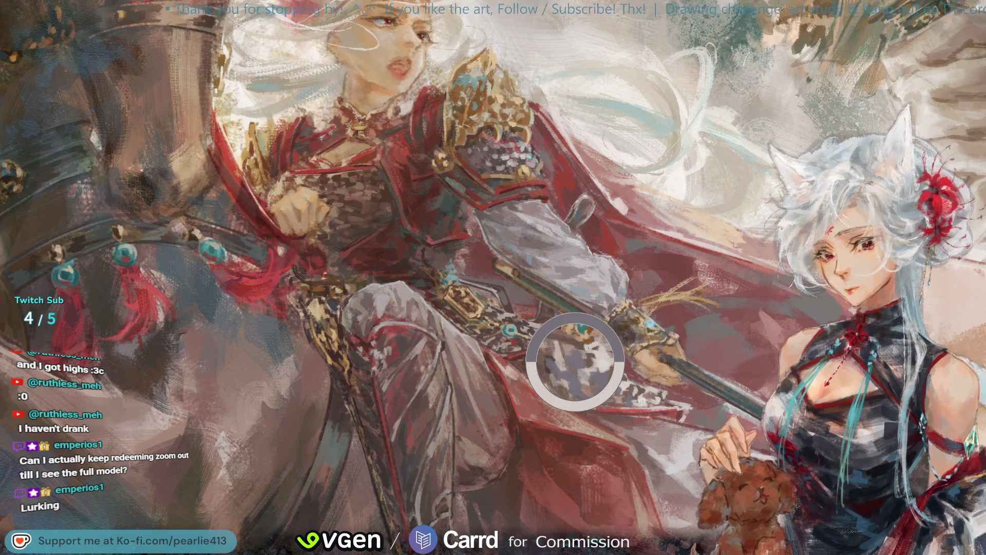
key("m")
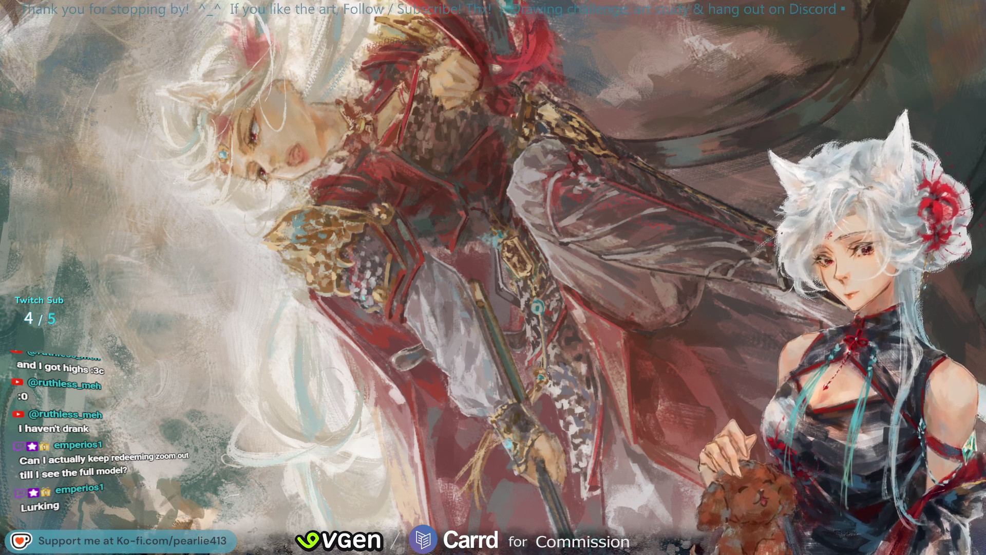
left_click(571, 337)
Sample a colour from the warrior's figure for the next strokes
left_click(543, 286)
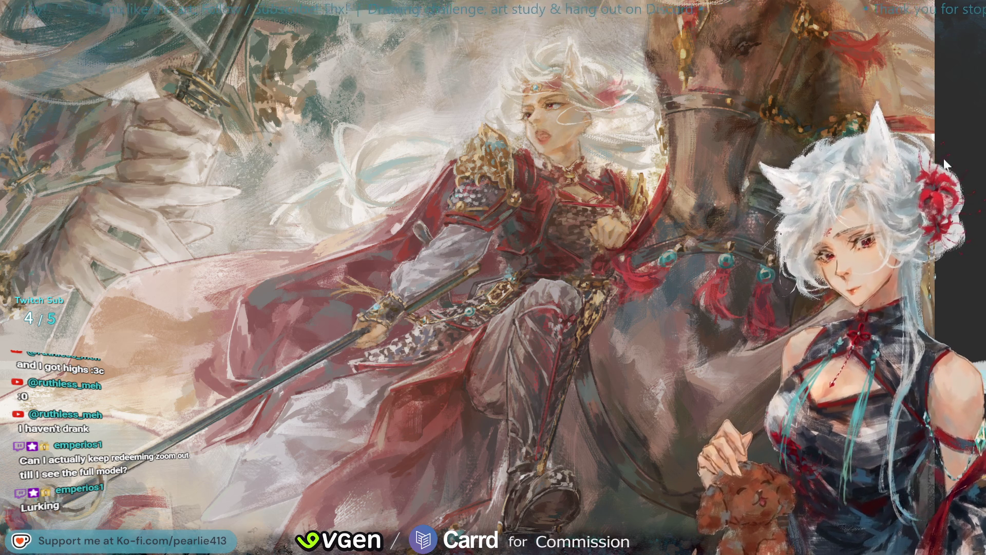
Zoom out to the full canvas and flip it horizontally and back
key("ctrl+minus")
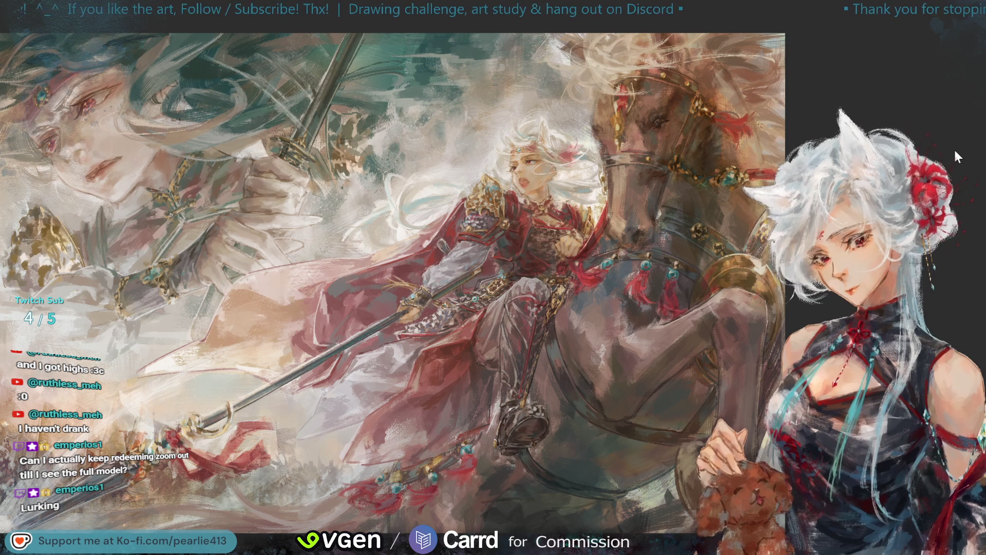
key("ctrl+minus")
key("h")
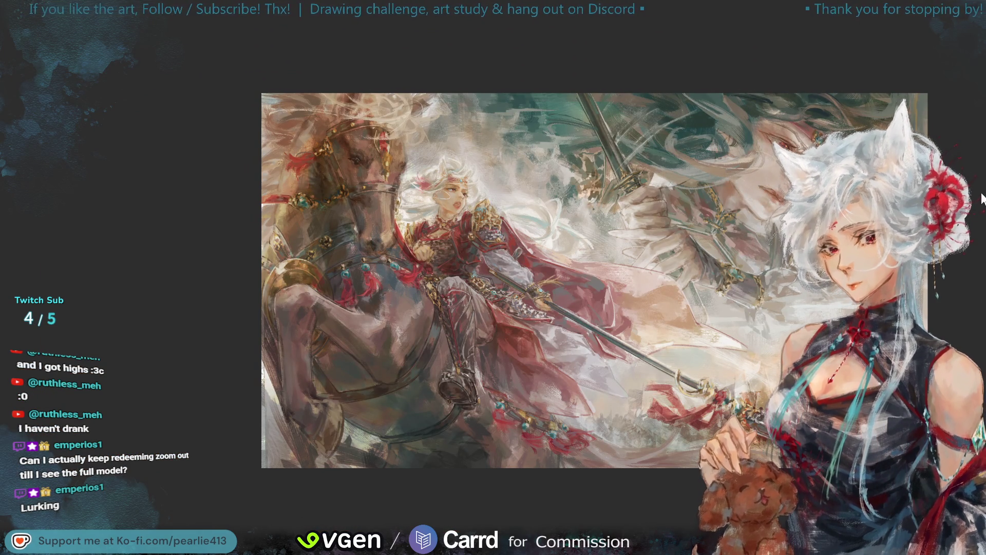
key("h")
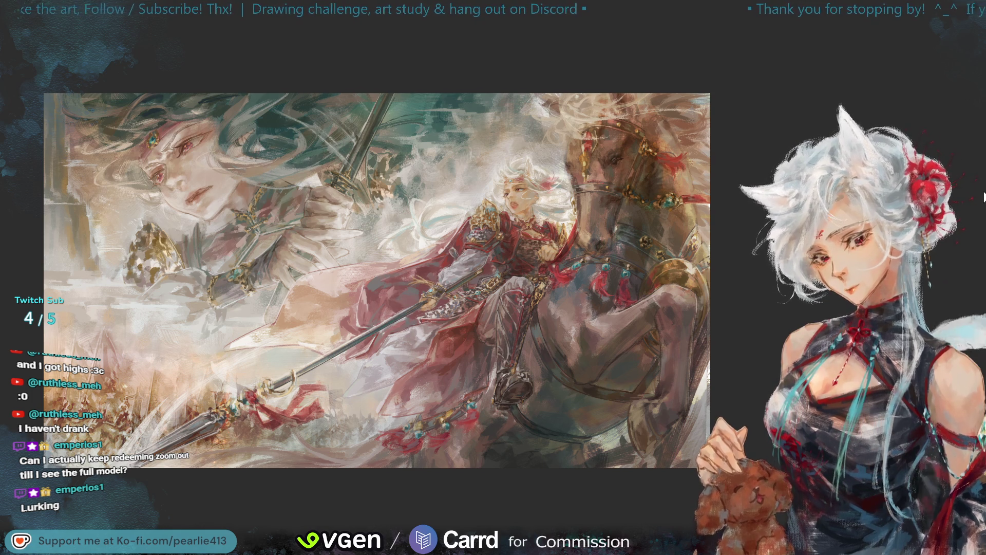
Zoom back in and pan to center the warrior and horse
key("ctrl+plus")
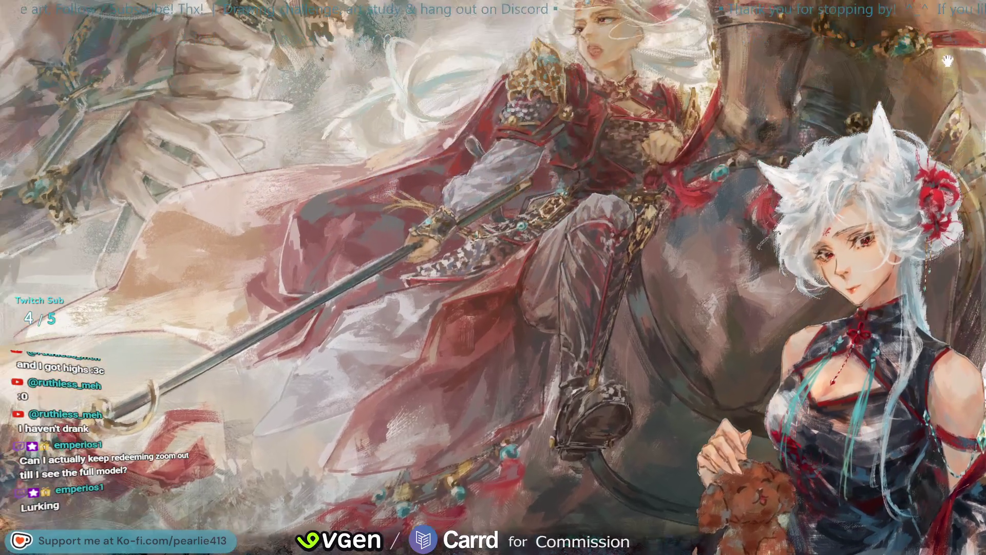
left_click_drag(947, 60, 946, 147)
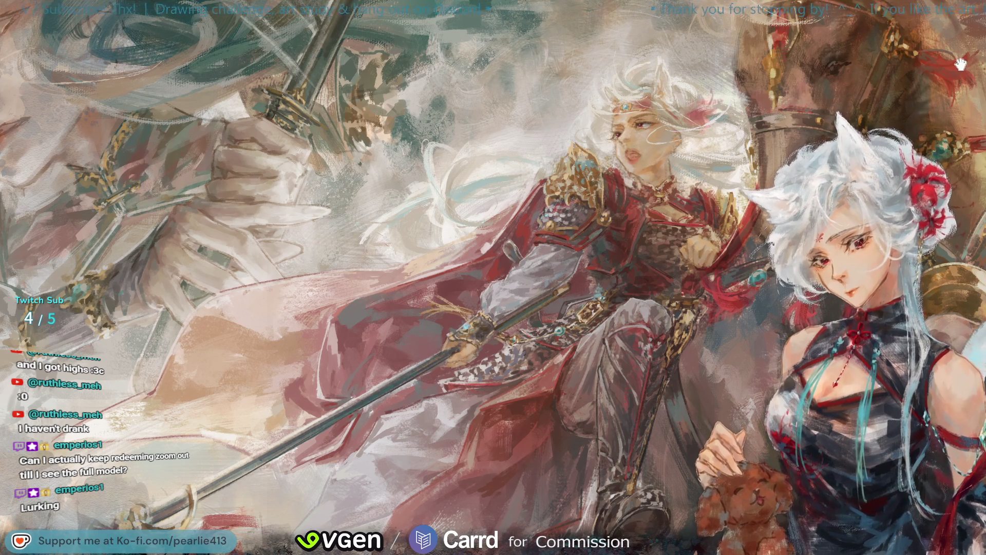
left_click_drag(966, 61, 954, 55)
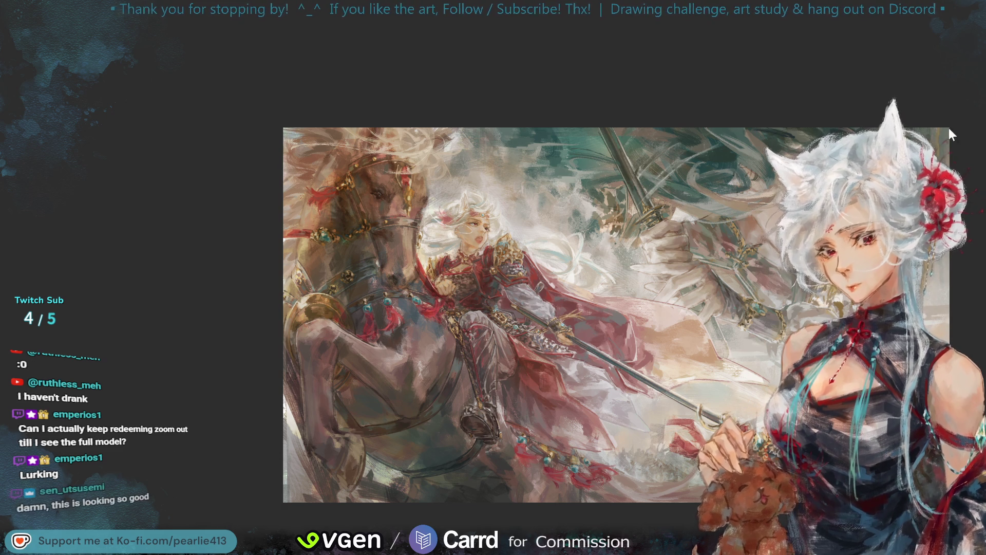
Zoom and pan to the giant swordsman's face and sword, then flip the view to normal
scroll(952, 55, "up", 5)
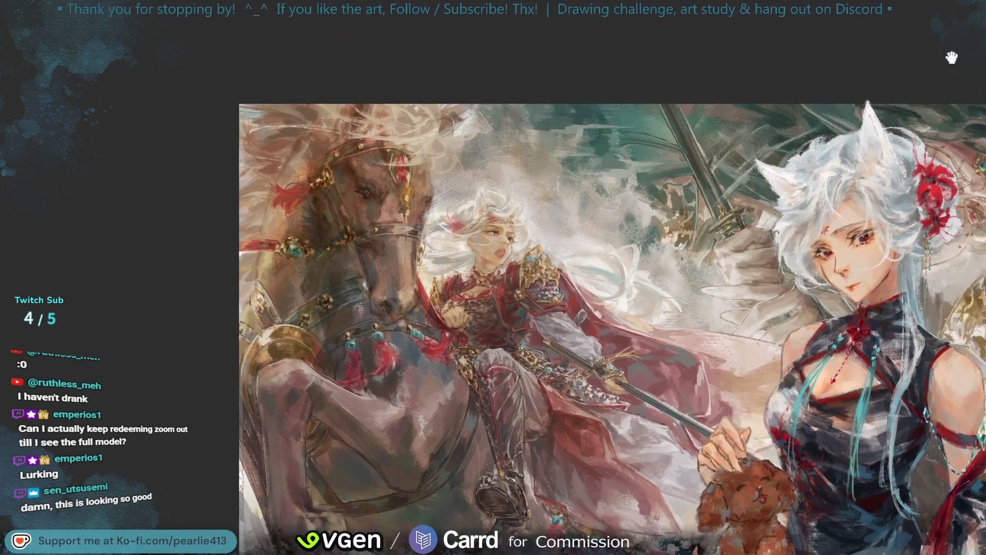
left_click_drag(958, 68, 714, 123)
key("m")
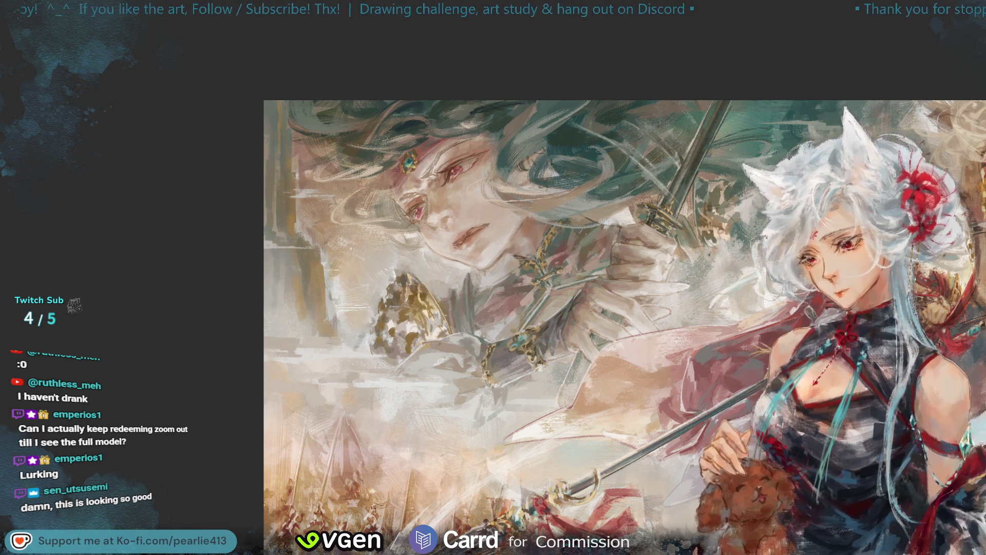
Sample five colours from the giant's face and nearby areas, then zoom out to show the whole canvas
left_click(458, 276)
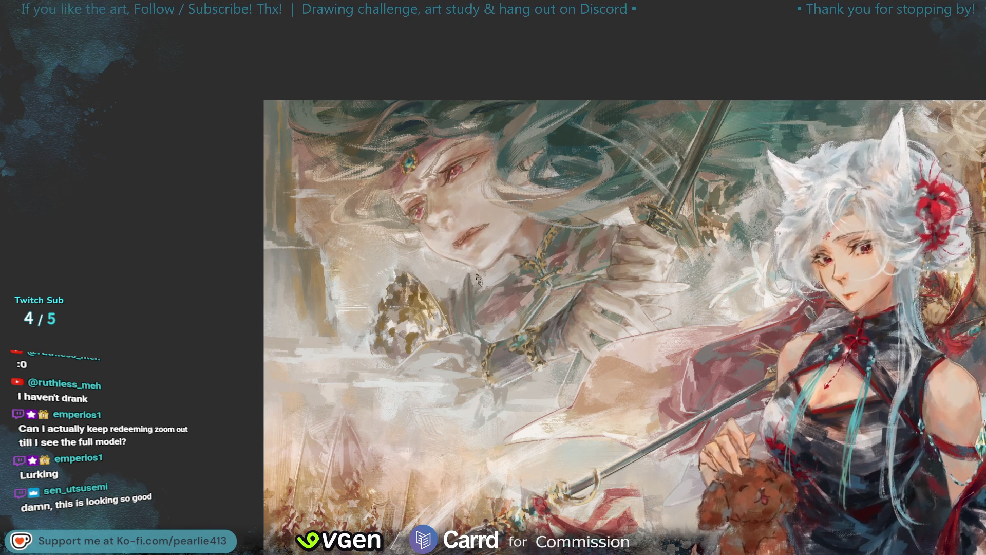
left_click(354, 285)
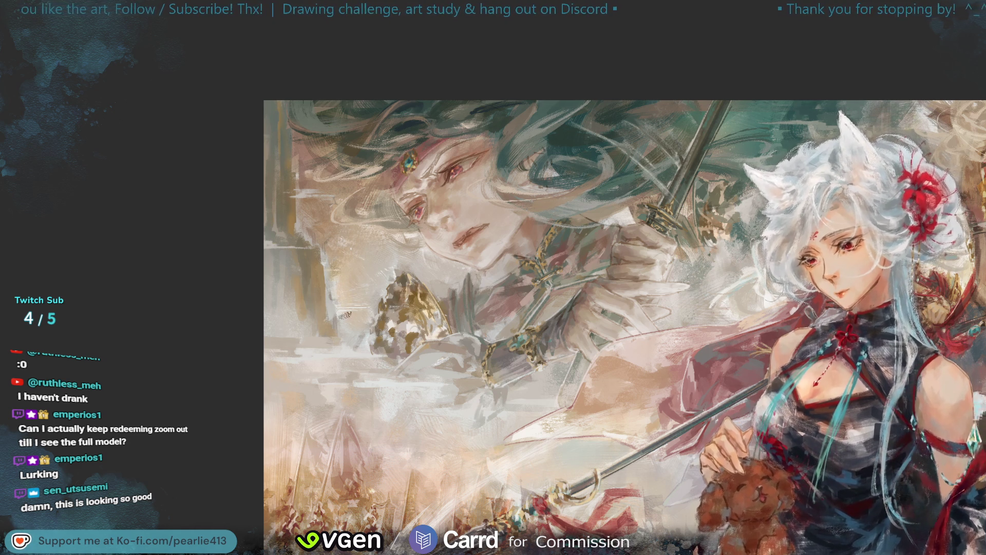
left_click(344, 262)
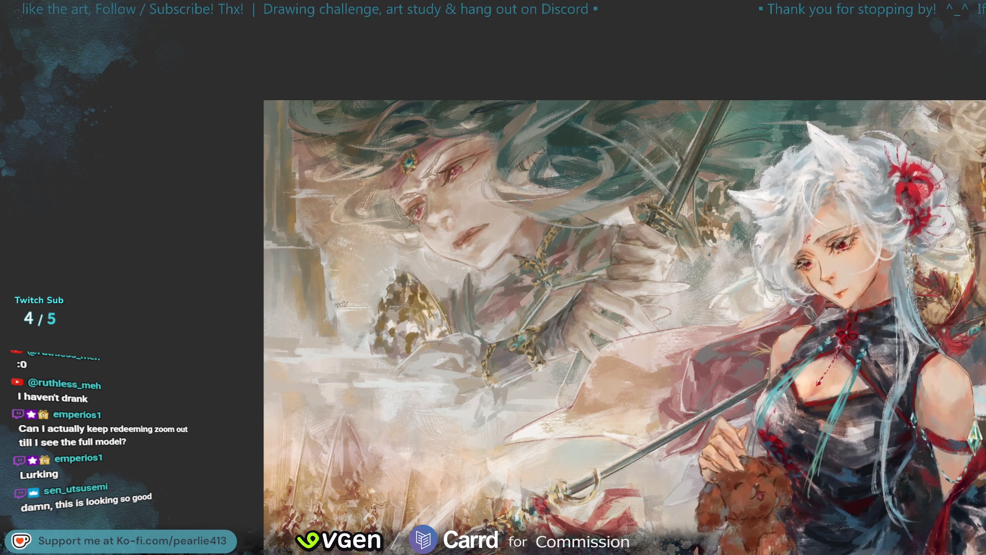
left_click(341, 260)
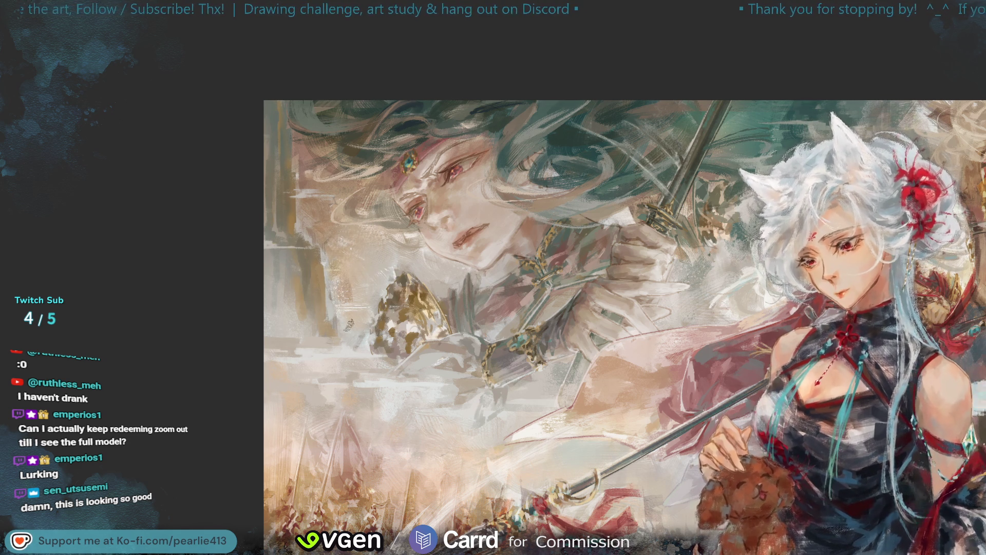
left_click(355, 275)
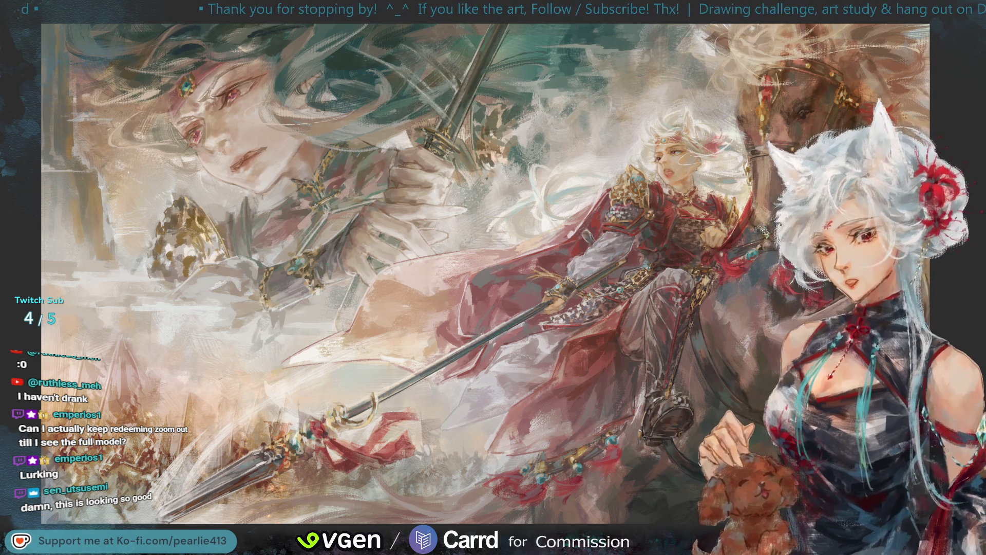
key("minus")
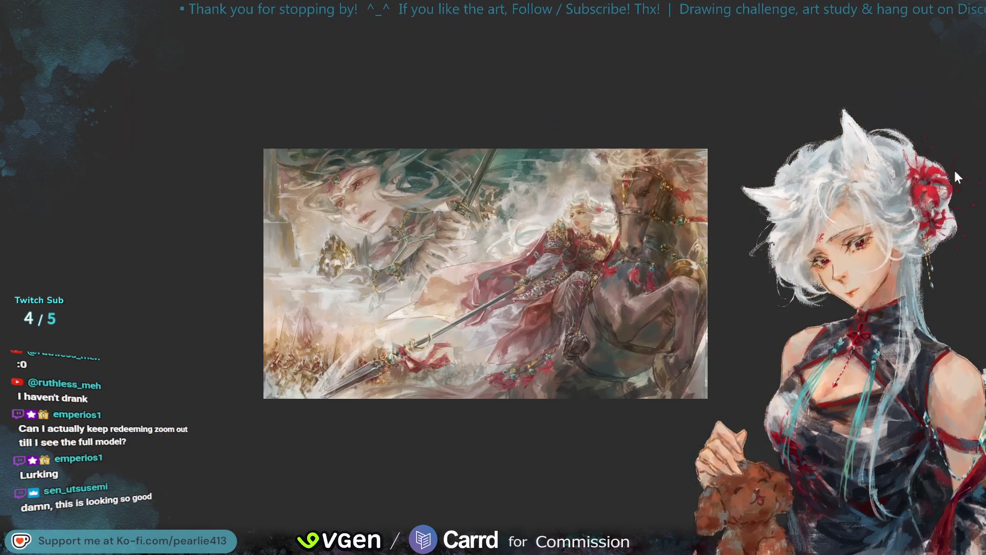
Mirror the canvas to check the composition, flip it back, then zoom in and pan across
key("m")
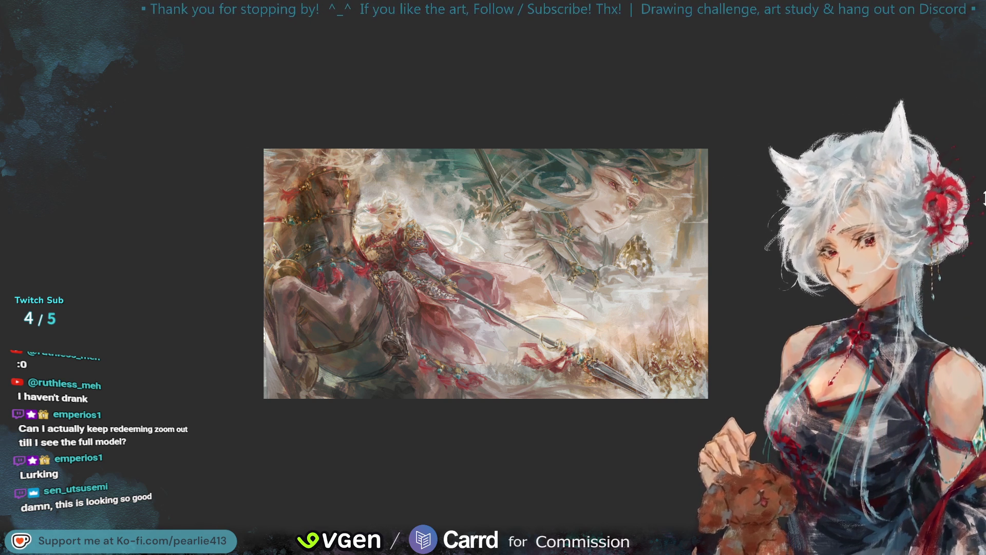
key("m")
key("ctrl+0")
key("plus")
left_click_drag(859, 72, 956, 79)
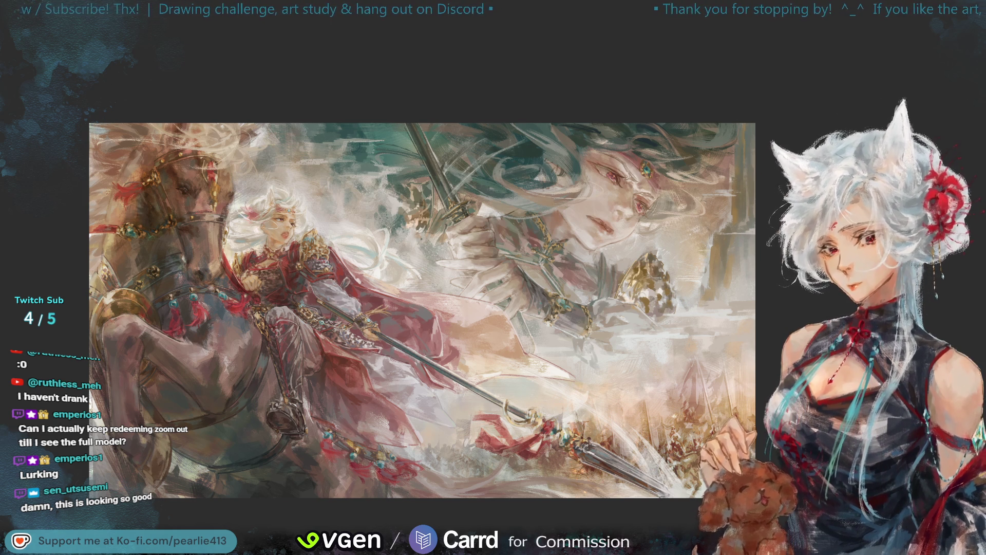
Flip the canvas, sample three colours including the pale mist, then fit the whole painting
key("h")
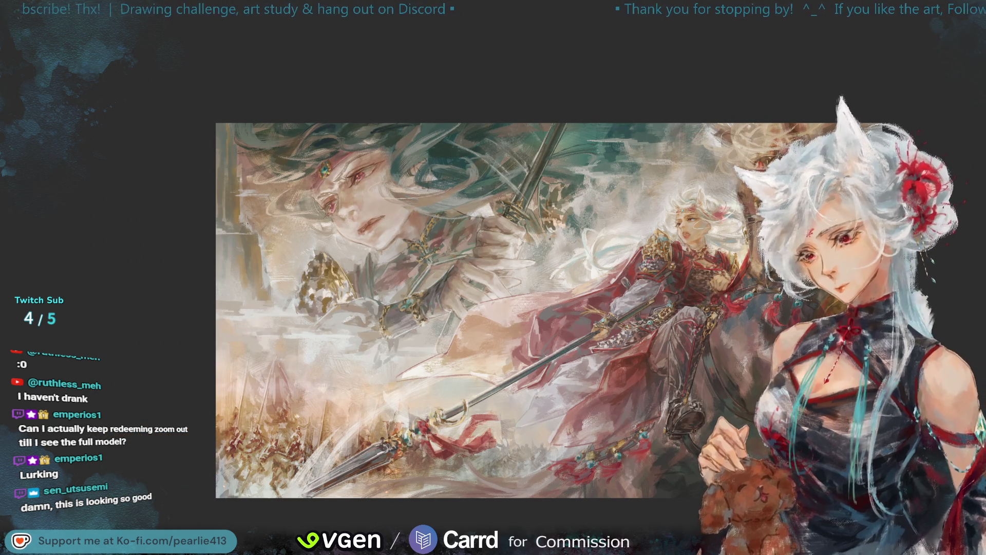
left_click(314, 339, "alt")
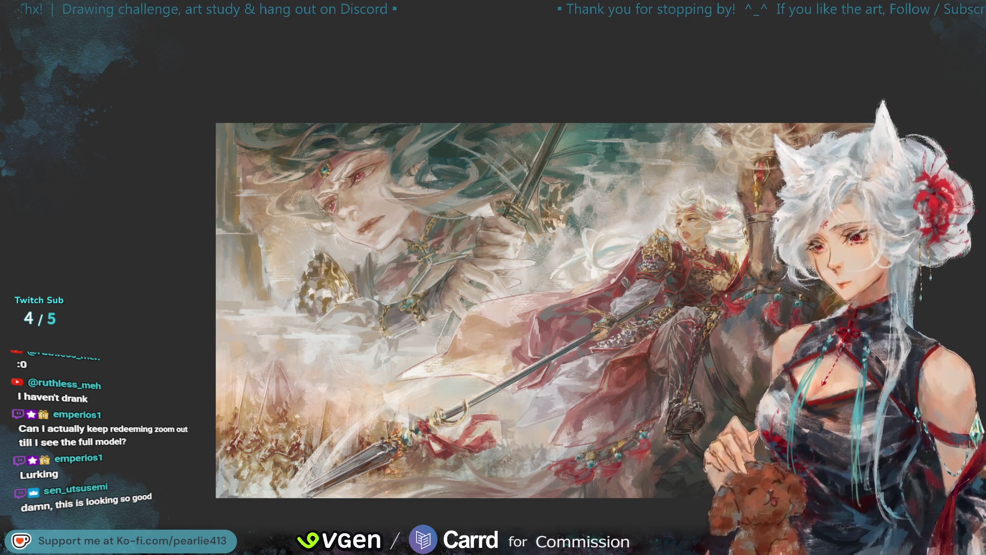
left_click(248, 308, "alt")
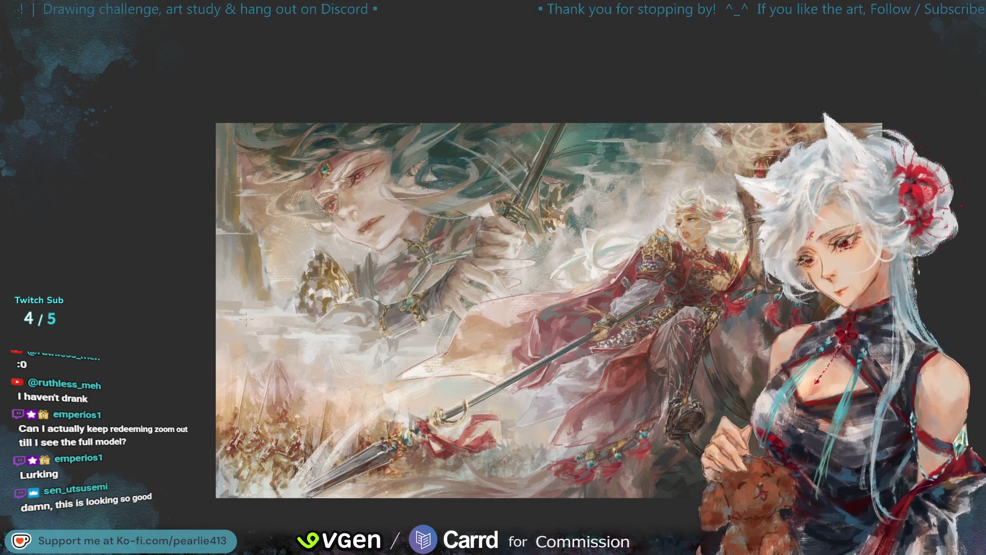
left_click(277, 328, "alt")
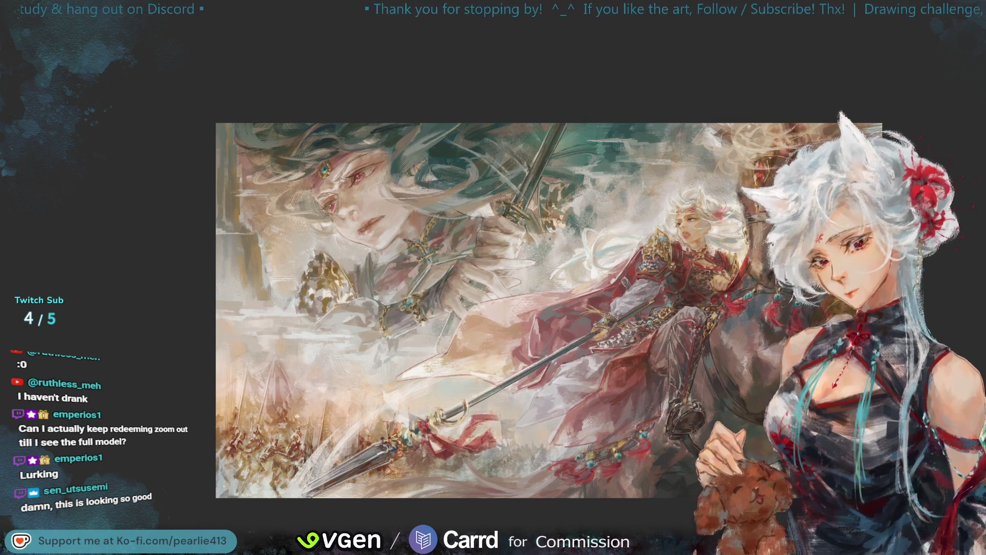
key("ctrl+0")
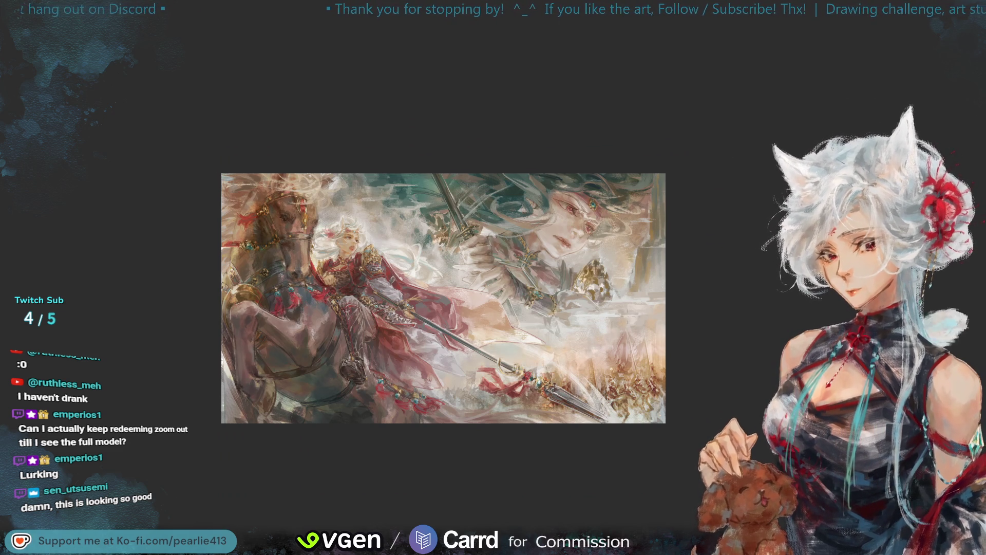
Sample one more colour from the painting and flip the canvas horizontally
left_click(616, 316)
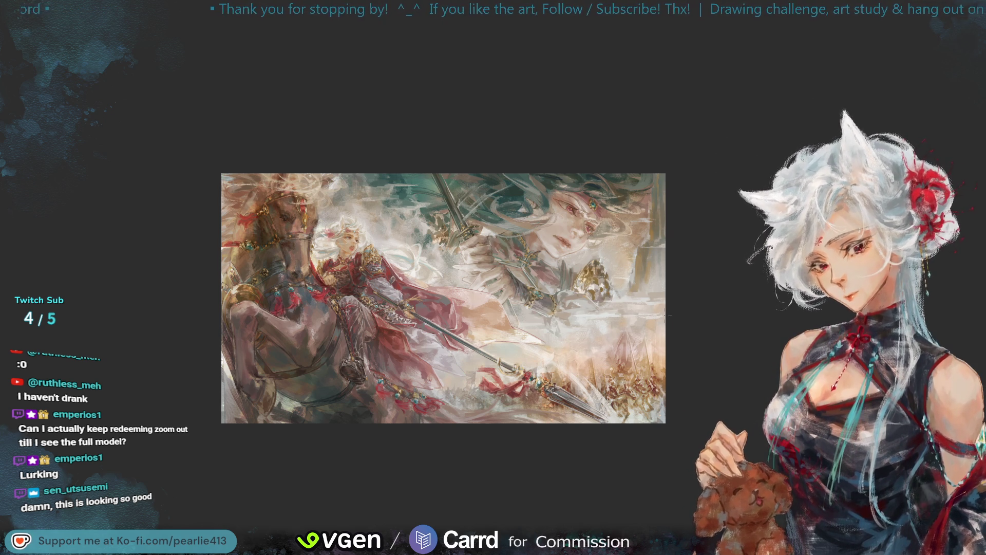
key("h")
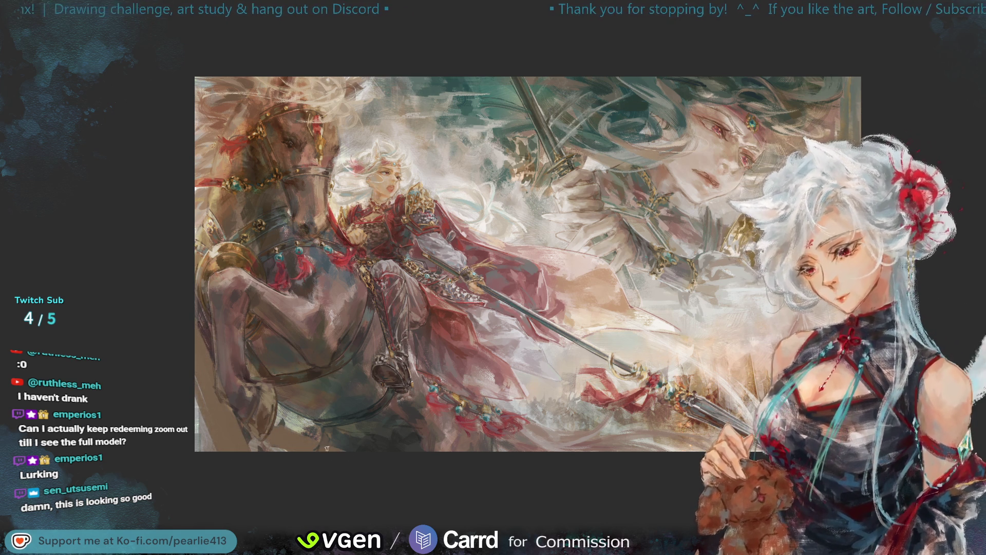
Zoom out and flip the canvas back to its original unmirrored orientation
key("ctrl+minus")
key("h")
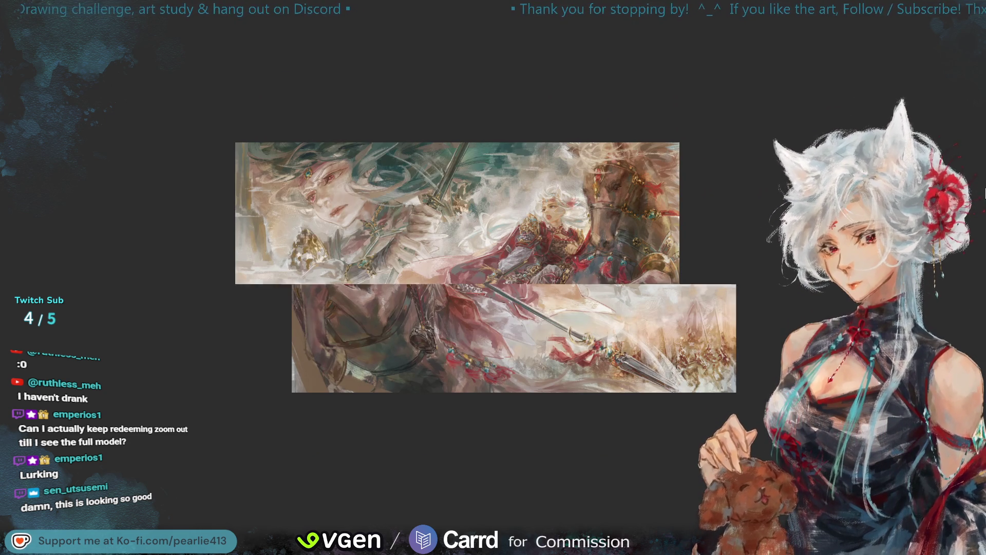